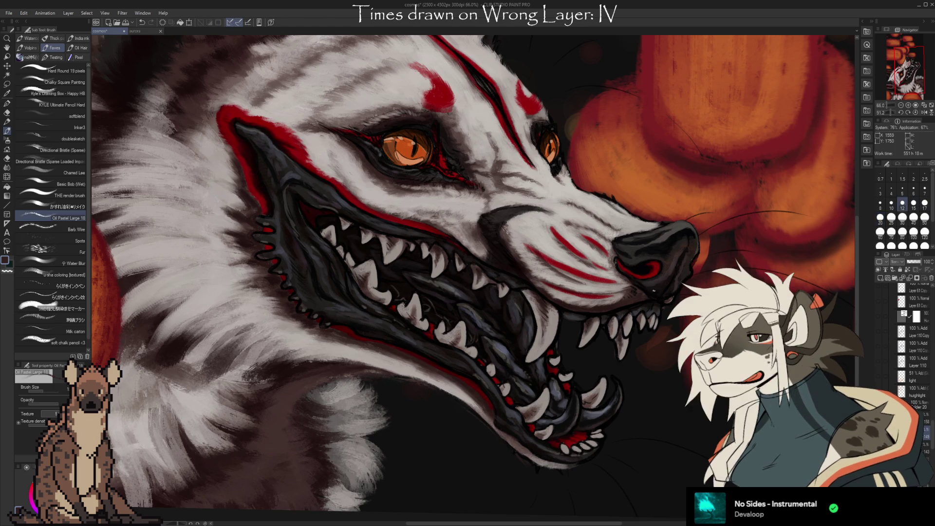
Step: Set black as the colour, choose the Chalky Square Painting brush, and switch to the Eyedropper
left_click(618, 268, "alt")
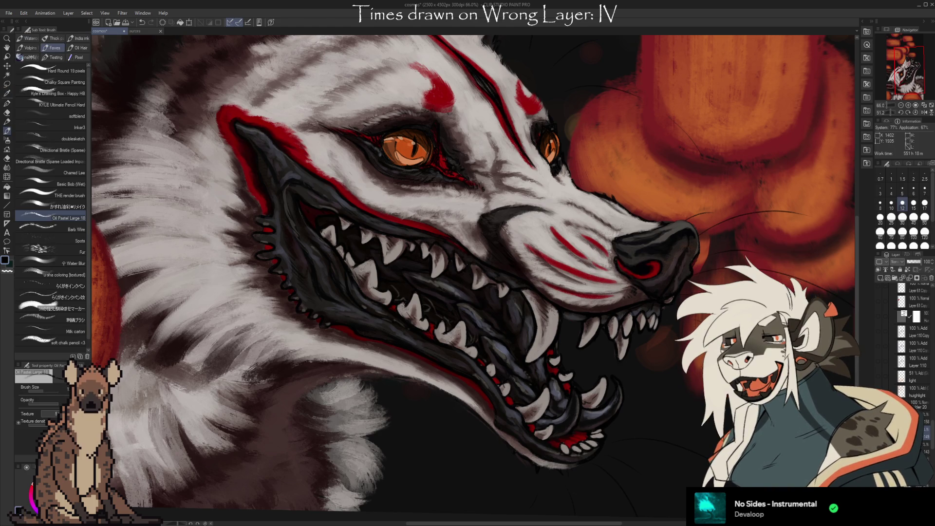
left_click(74, 83)
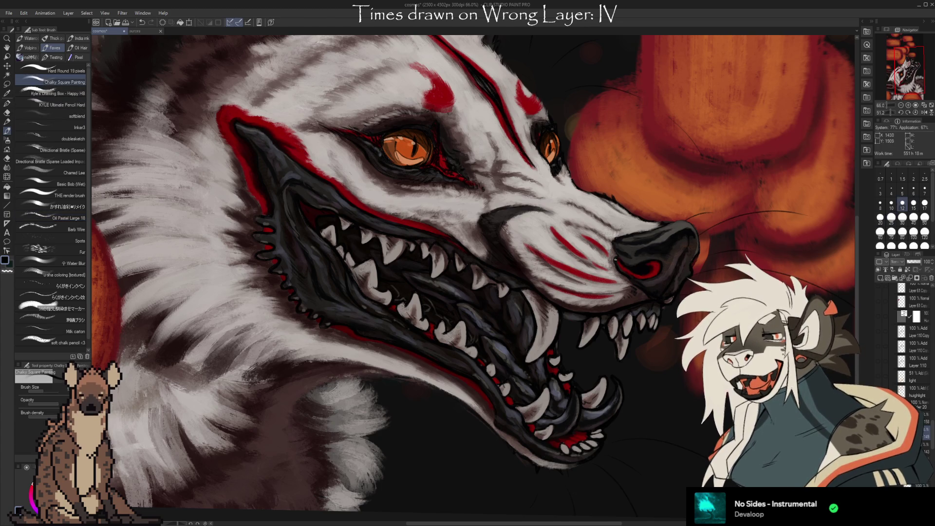
key("i")
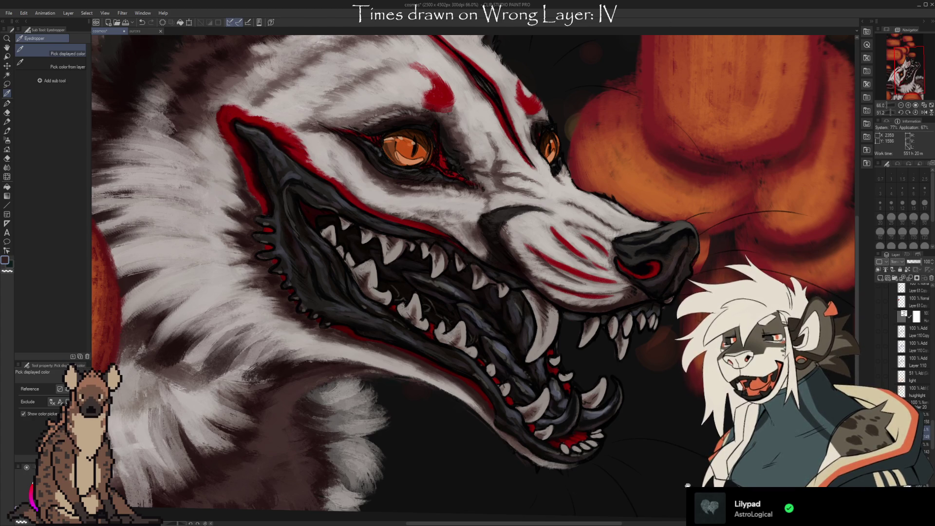
scroll(702, 292, "down", 1)
scroll(680, 418, "down", 1)
Step: Frame the wolf's forehead and resume the chalky brush at a larger size
mouse_move(680, 418)
left_mouse_down()
mouse_move(668, 394)
mouse_move(686, 406)
left_mouse_up()
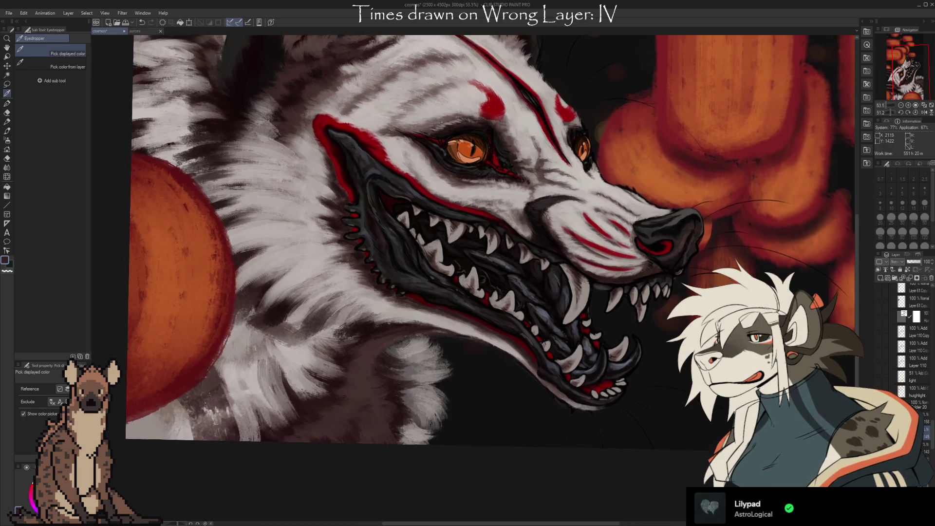
mouse_move(685, 407)
left_mouse_down()
mouse_move(686, 391)
mouse_move(678, 410)
left_mouse_up()
left_click_drag(540, 157, 535, 187)
key("b")
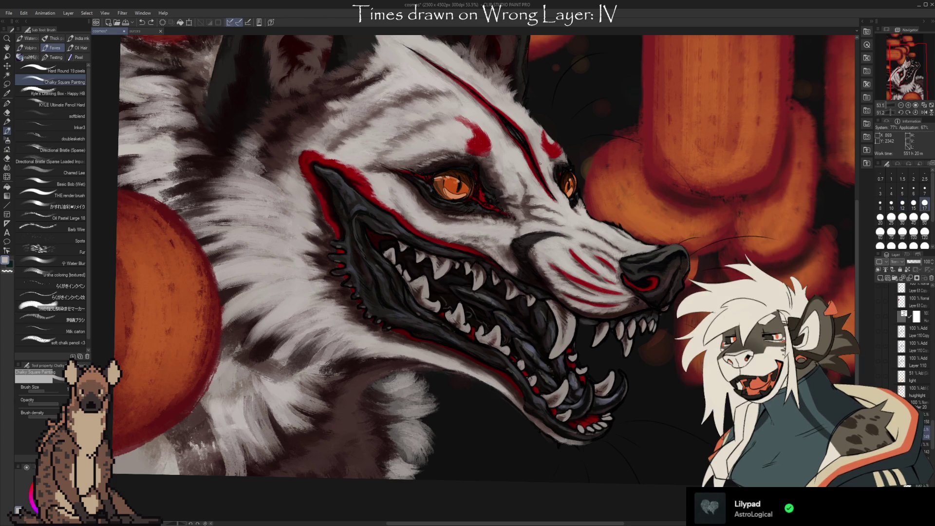
key("bracketright")
Step: Paint the forehead marking with sampled dark red and muted brownish grey
left_click(479, 149, "alt")
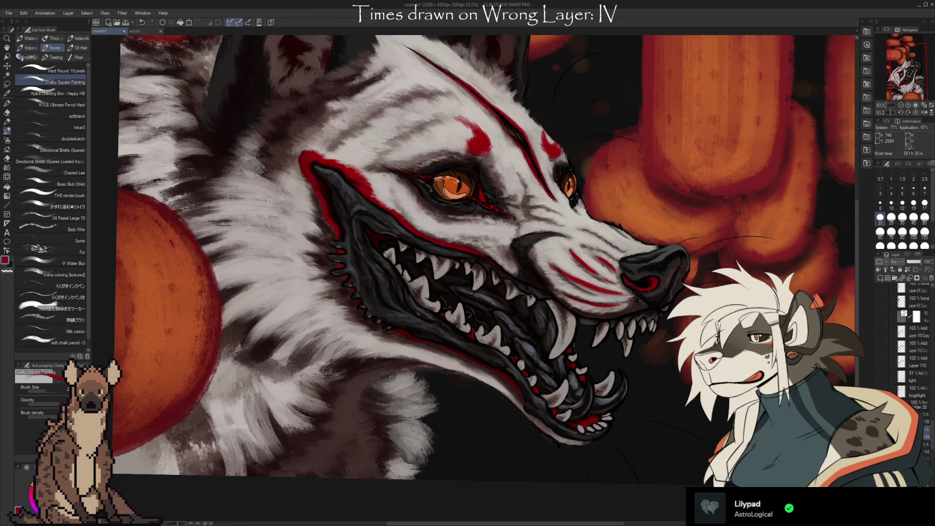
left_click(482, 159, "alt")
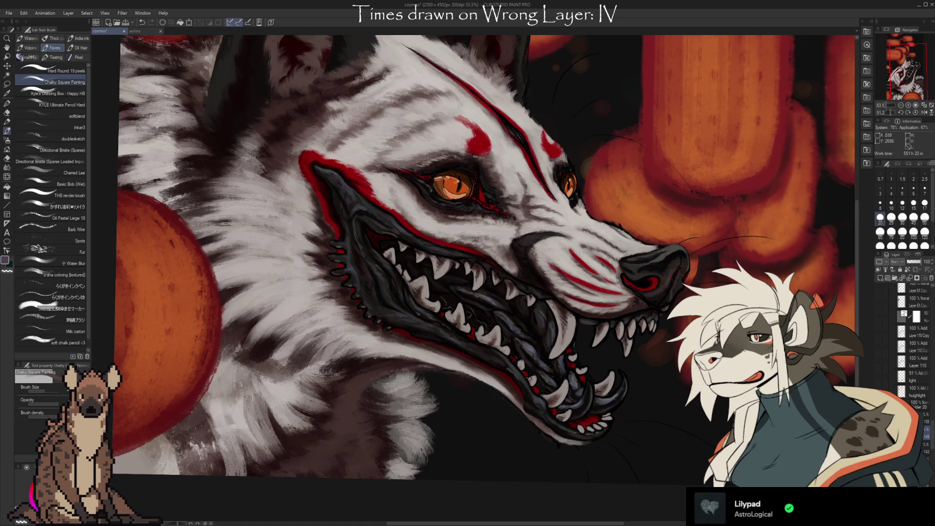
left_click(477, 154, "alt")
left_click(472, 152, "alt")
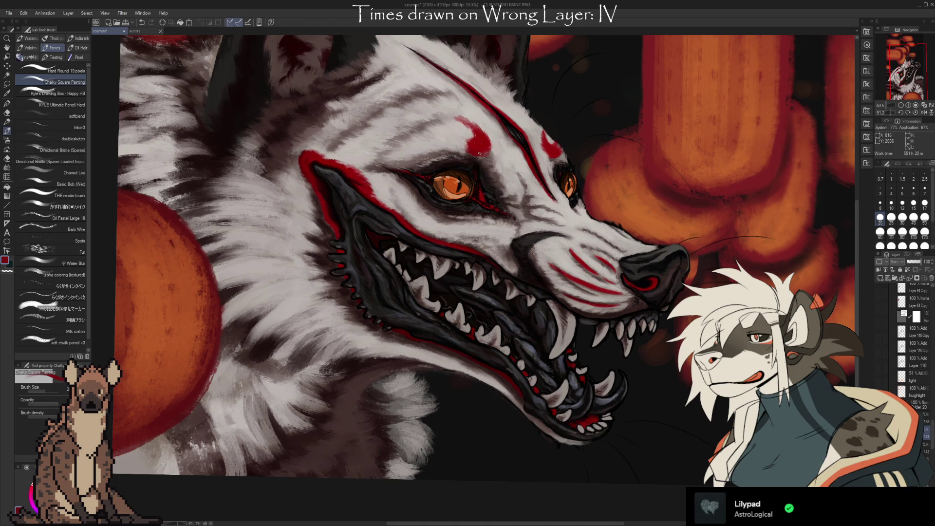
key("alt")
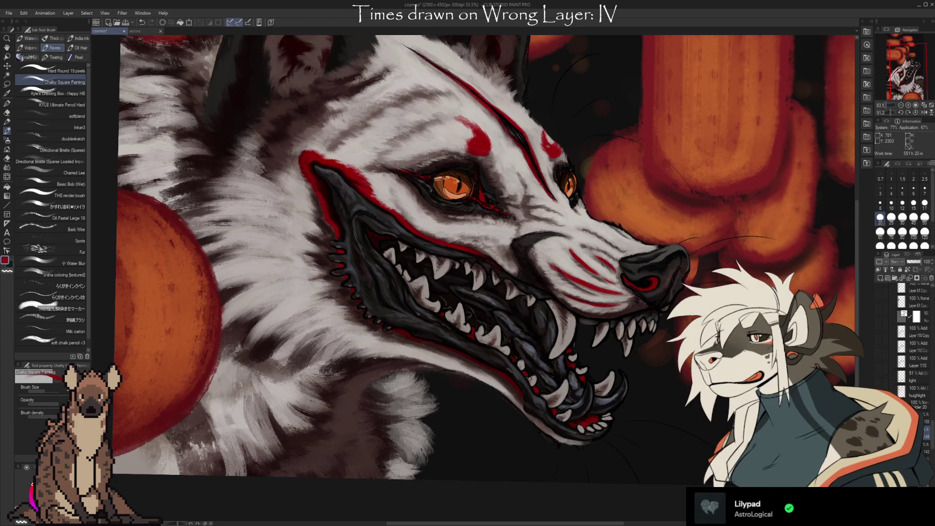
key("alt")
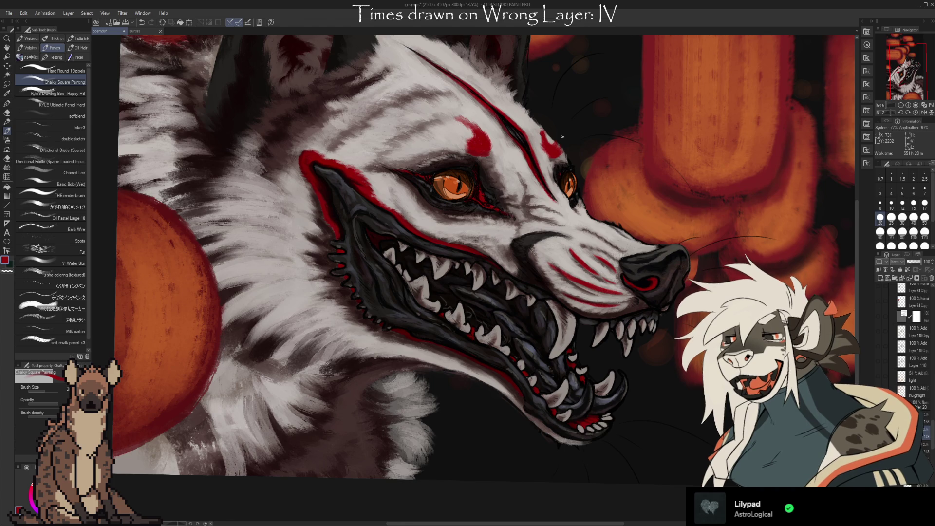
key("alt")
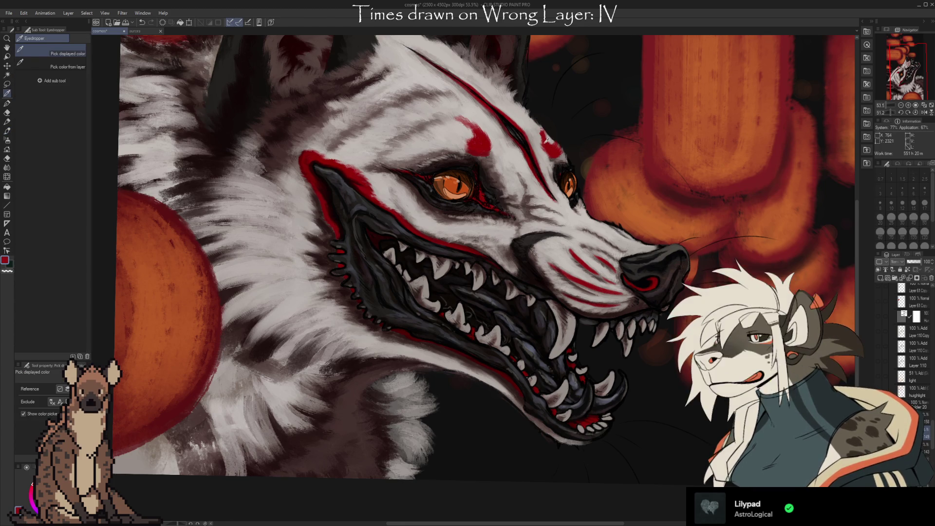
key("alt")
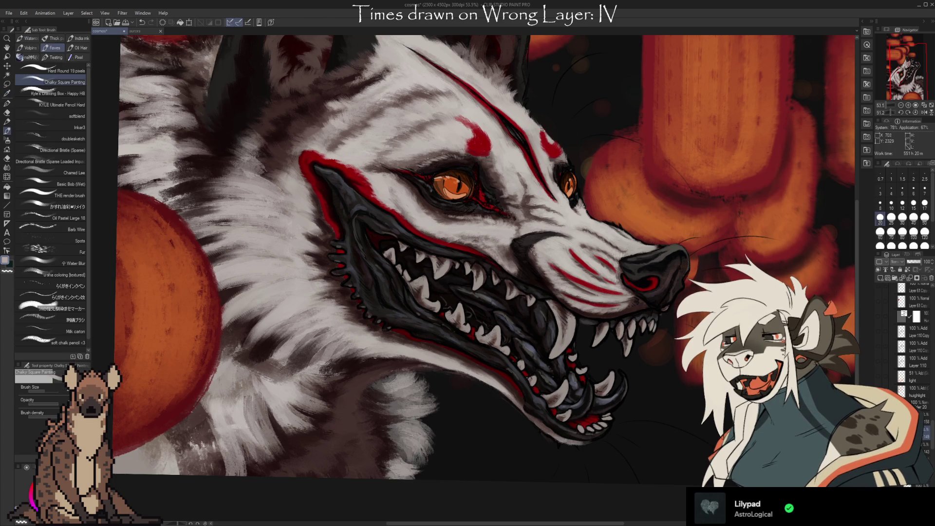
Step: Refine the brow with sampled red and light grey fur tones, then choose the Basic Bob (Wet) brush
left_click(541, 134, "alt")
left_click(552, 135, "alt")
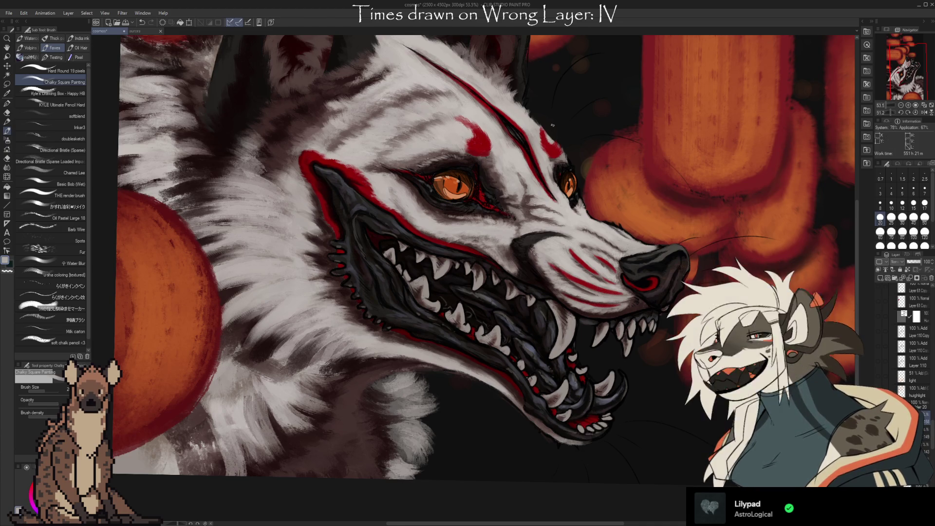
key("e")
key("i")
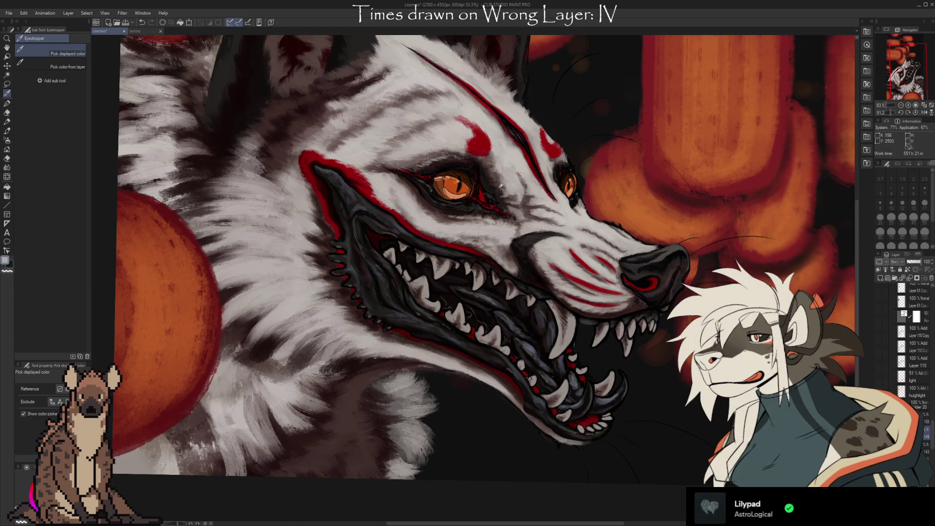
key("b")
left_click(406, 258, "alt")
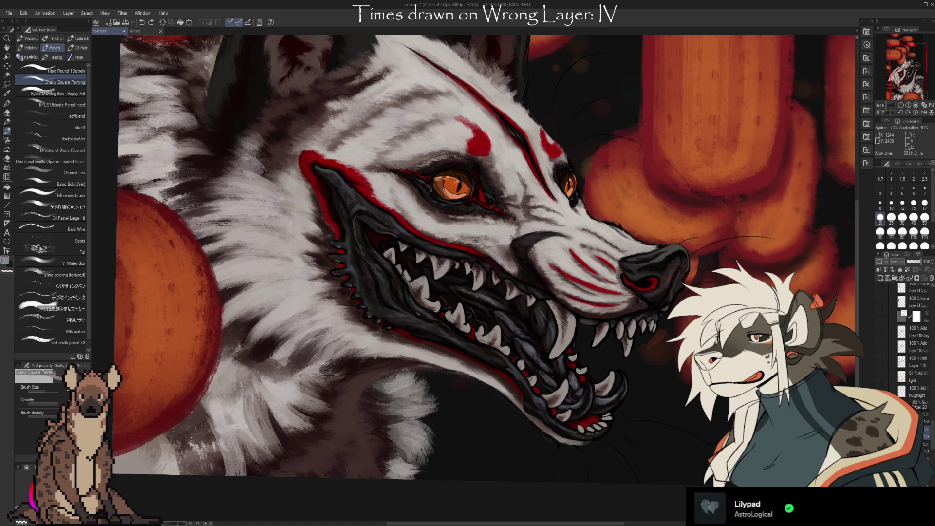
left_click(77, 184)
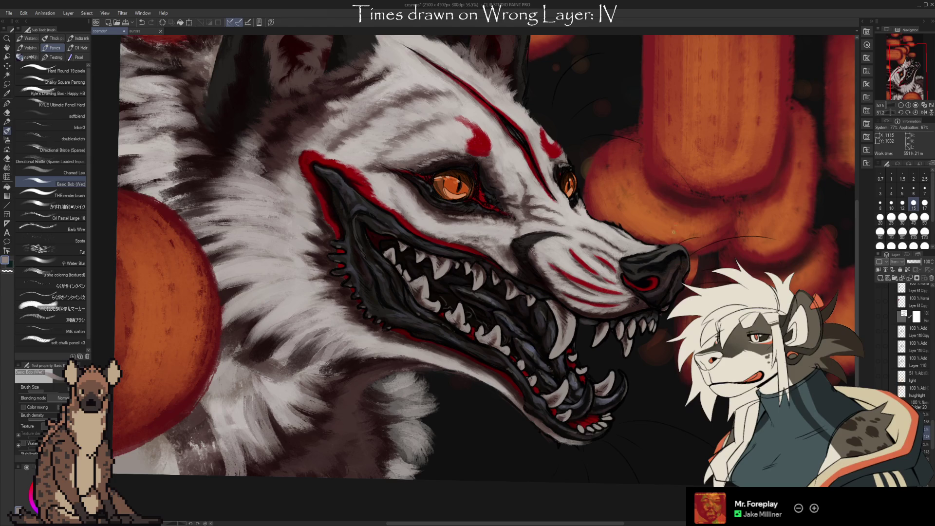
scroll(590, 262, "up", 1)
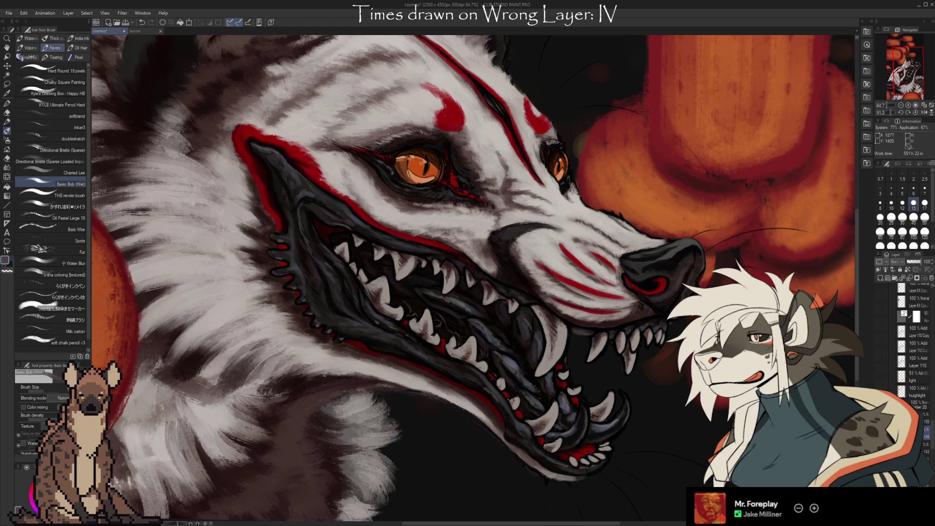
Step: Paint the wolf's head fur with the wet brush, sampling colours from the canvas
left_click_drag(621, 231, 606, 221)
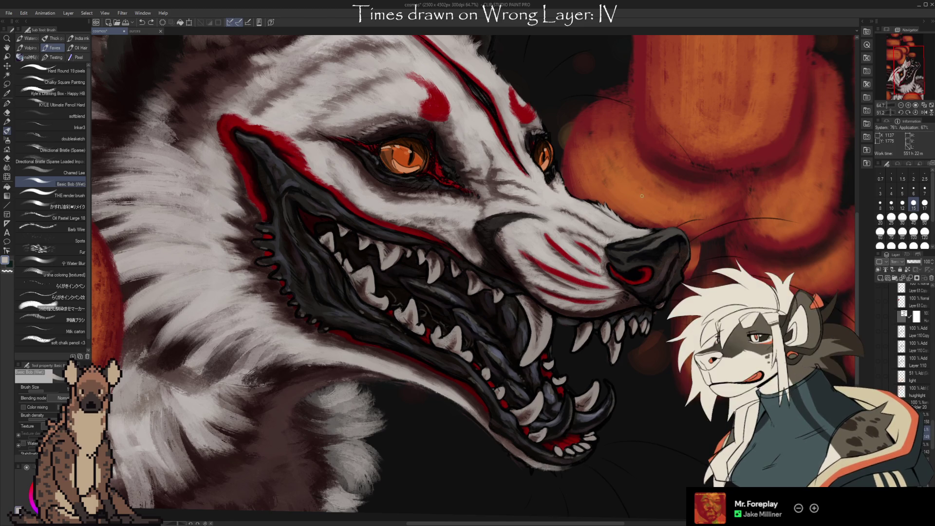
key("i")
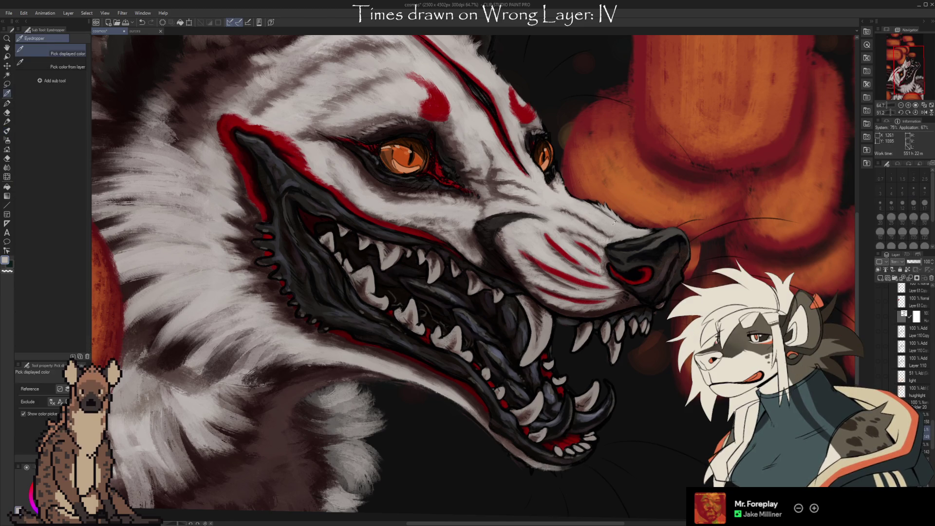
key("b")
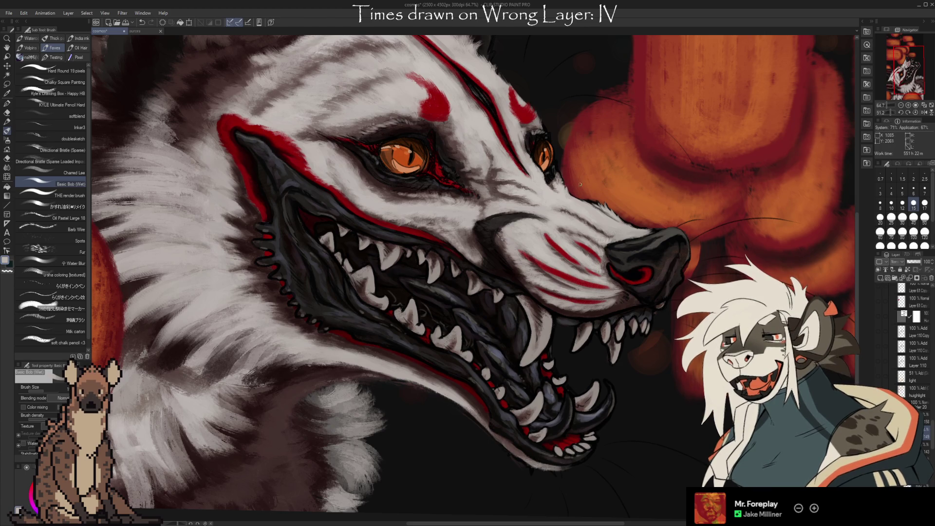
key("i")
key("b")
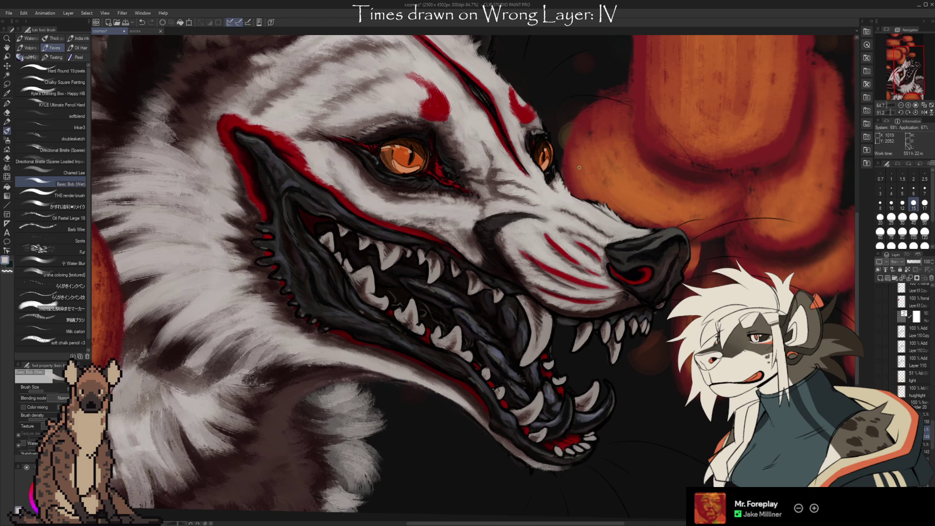
left_click_drag(574, 198, 548, 174)
Step: Work black from the nose and light grey fur tones into the crown and brow
key("i")
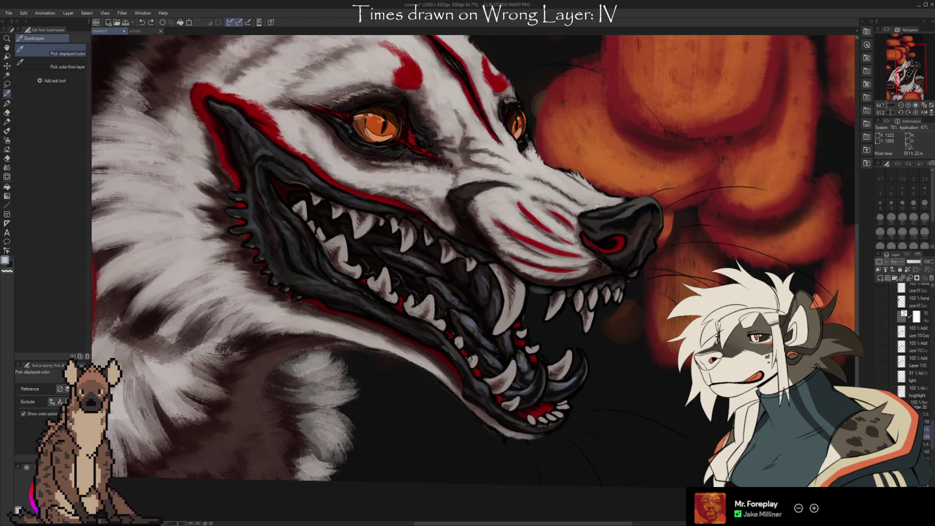
key("b")
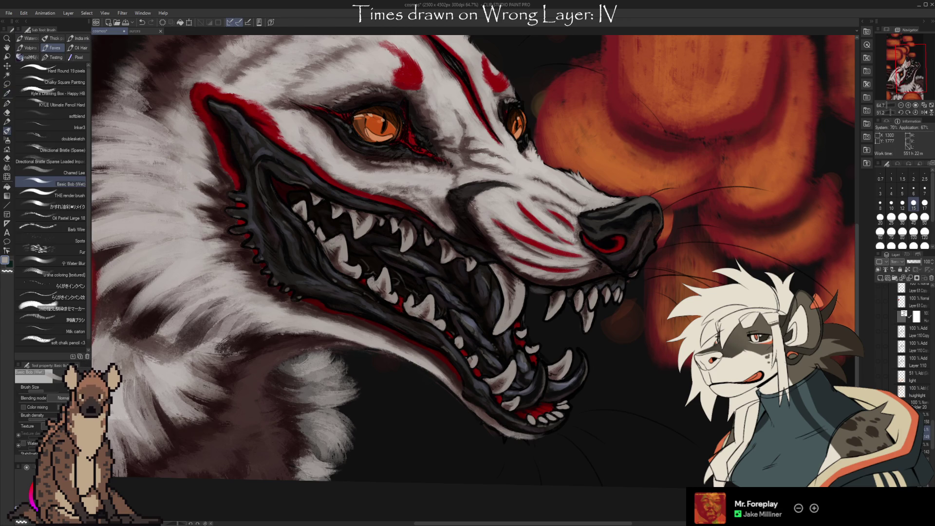
left_click(622, 204, "alt")
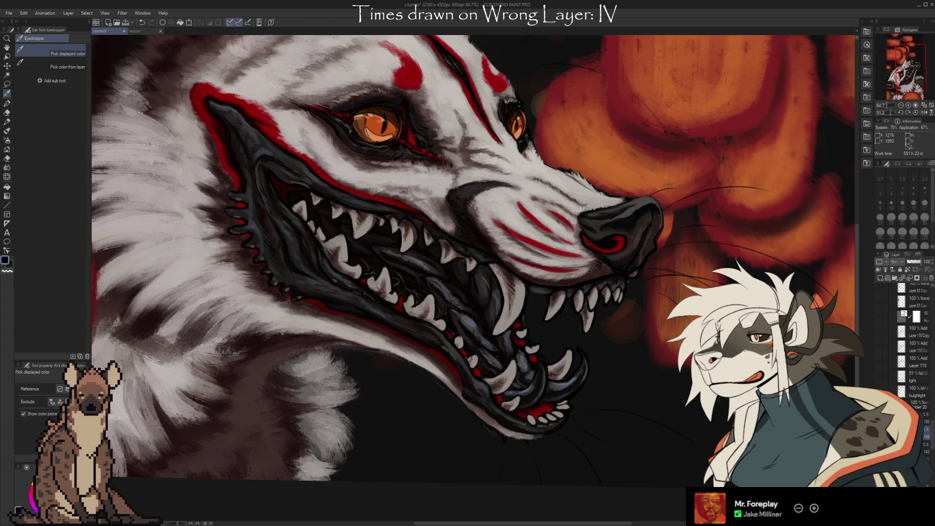
left_click(597, 196, "alt")
left_click(552, 178, "alt")
left_click(553, 178, "alt")
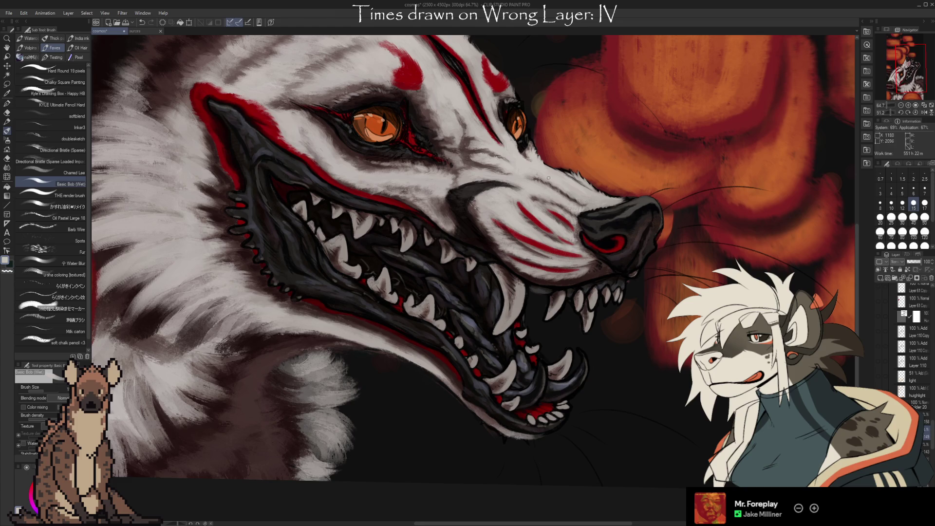
scroll(495, 176, "up", 3)
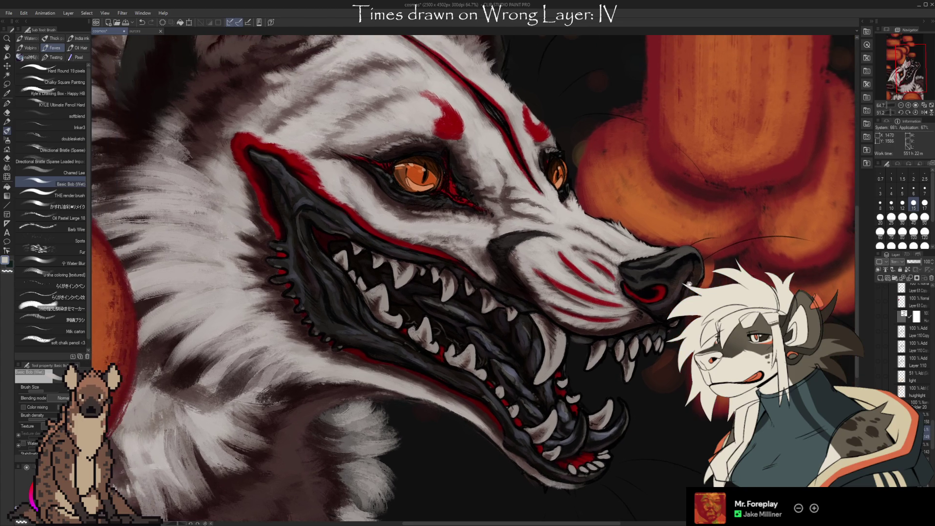
Step: Stroke fine grey fur over the brow with a smaller wet brush and sampled greys
left_click(483, 183, "alt")
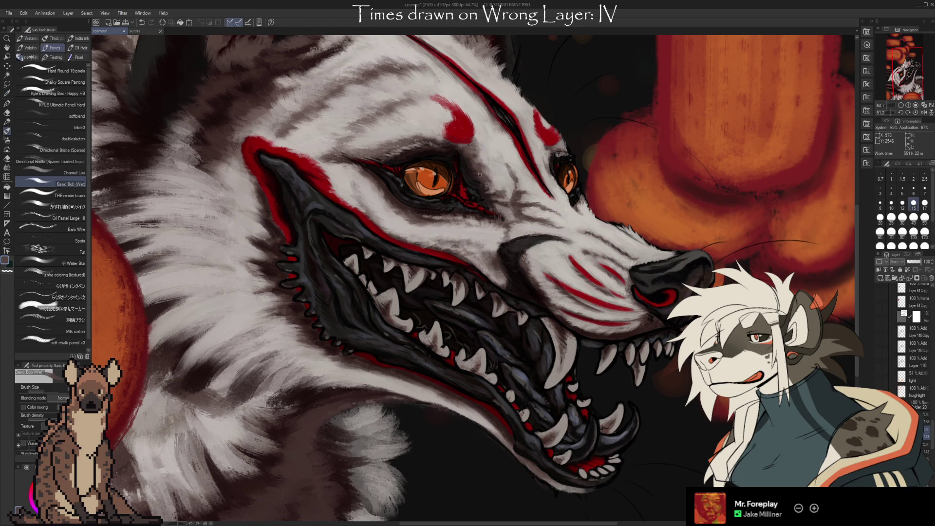
left_click(484, 176, "alt")
scroll(559, 226, "up", 1)
scroll(559, 226, "up", 1)
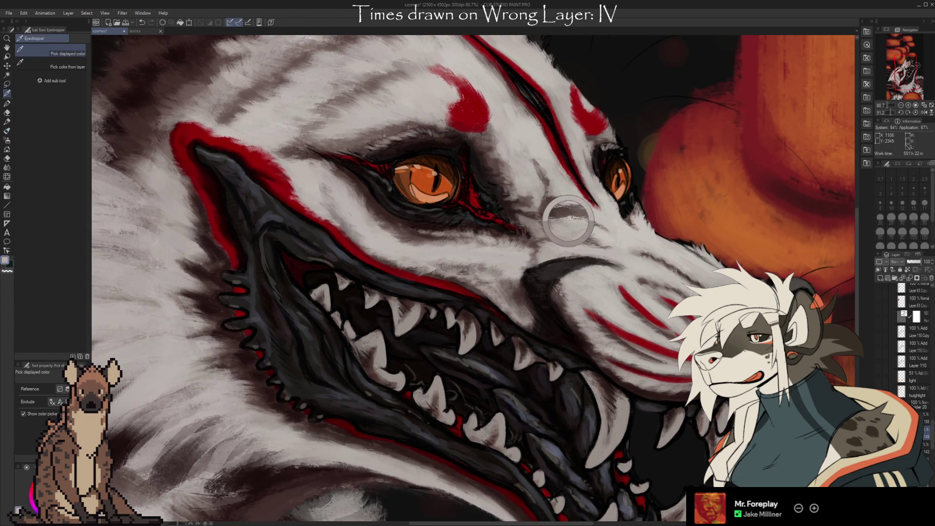
key("bracketleft")
key("bracketleft")
key("bracketleft")
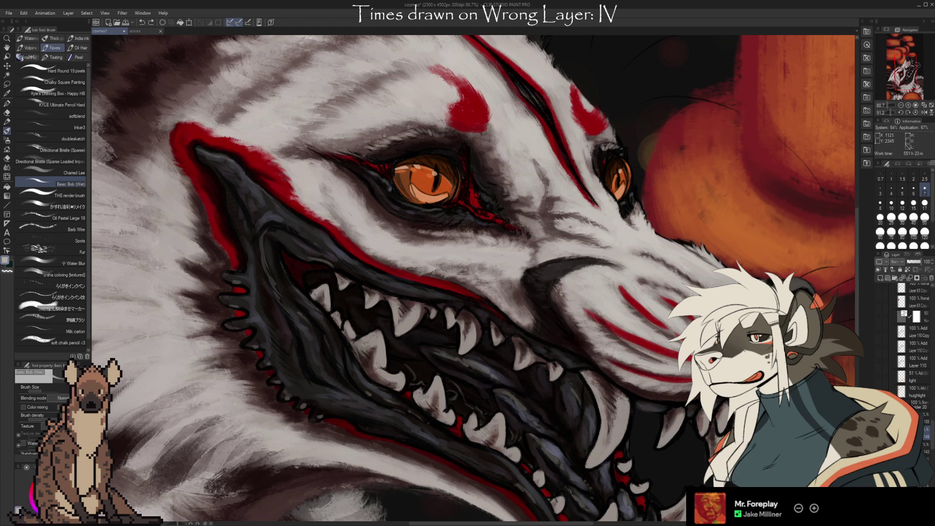
key("i")
key("b")
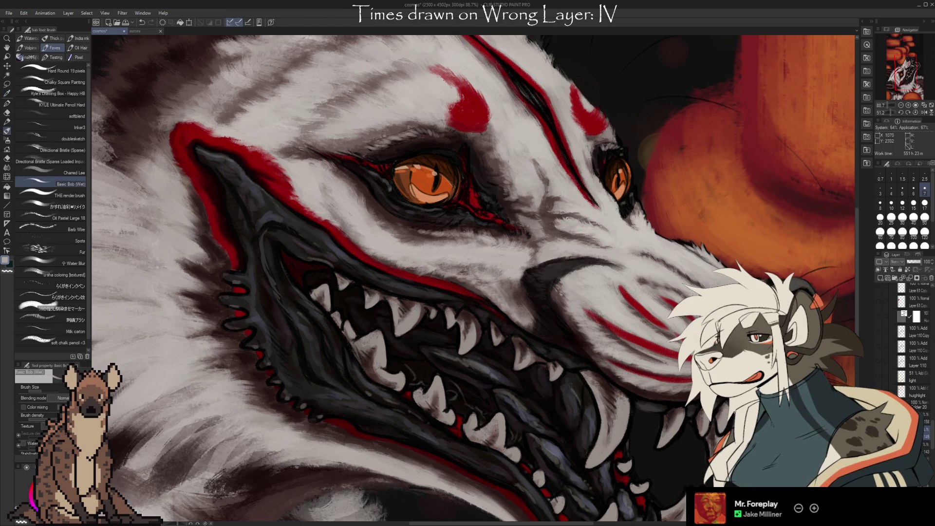
key("i")
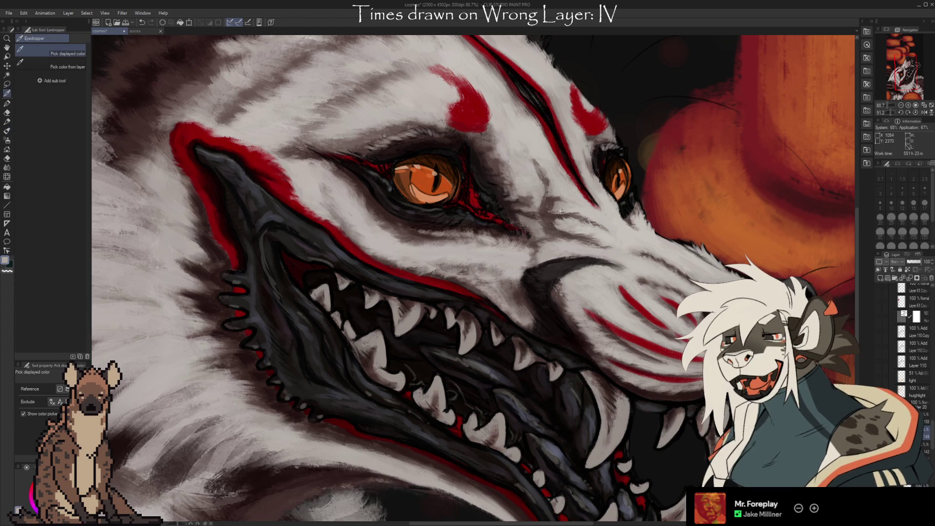
key("b")
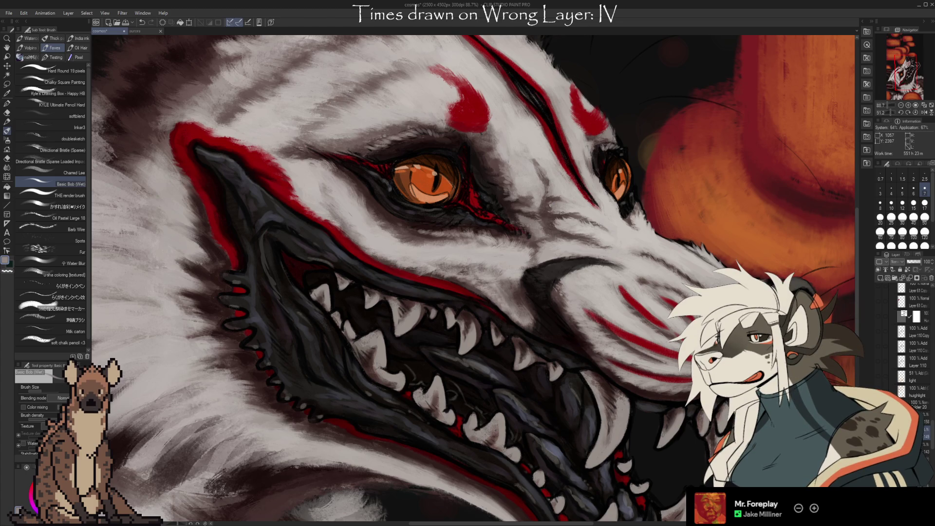
left_click(553, 220, "alt")
left_click(553, 203, "alt")
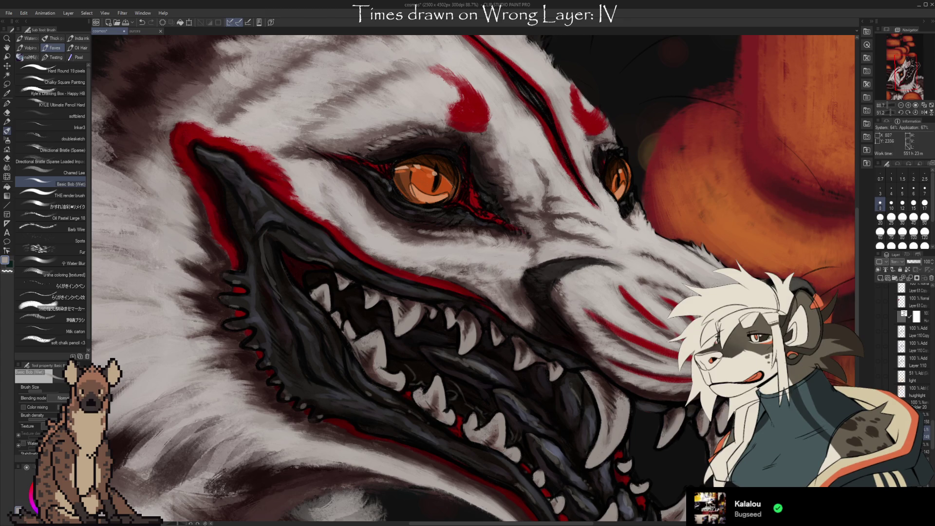
Step: Texture the muzzle fur with a larger Oil Pastel brush and sampled colours
key("i")
key("b")
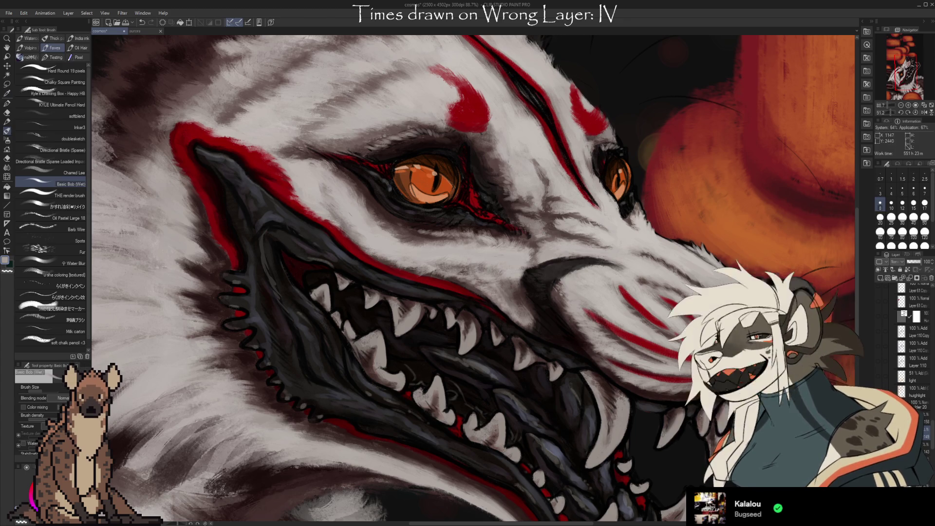
key("bracketright")
key("bracketright")
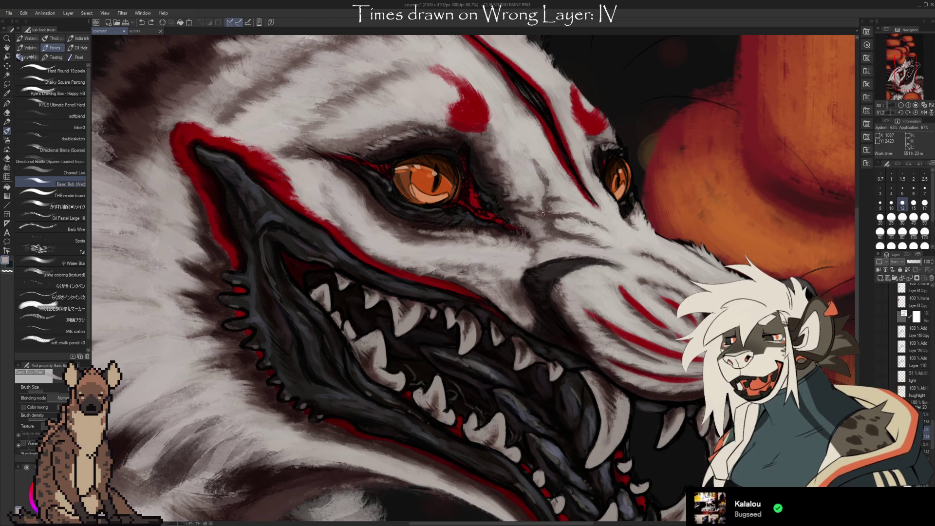
left_click(70, 218)
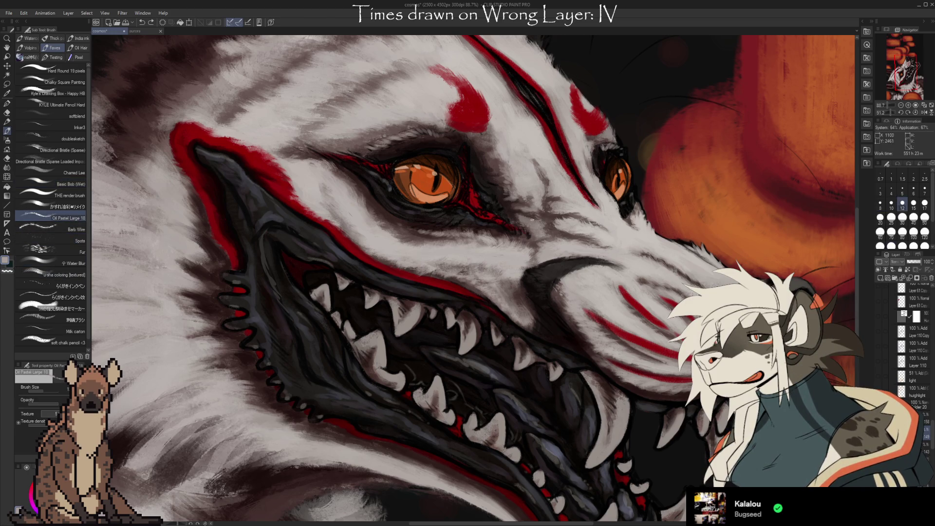
key("bracketright")
key("bracketright")
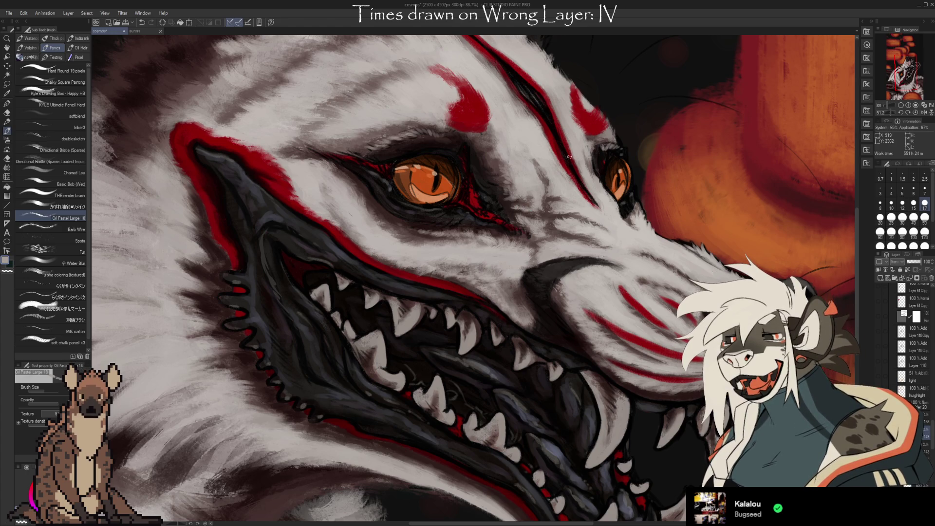
key("i")
key("b")
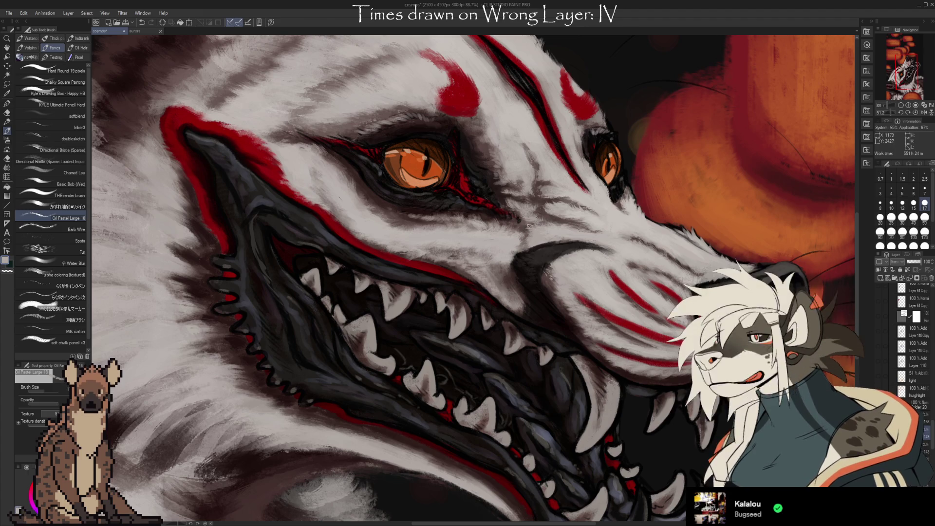
Step: Blend sampled brow and muzzle greys, returning to the wet blending brush
key("alt")
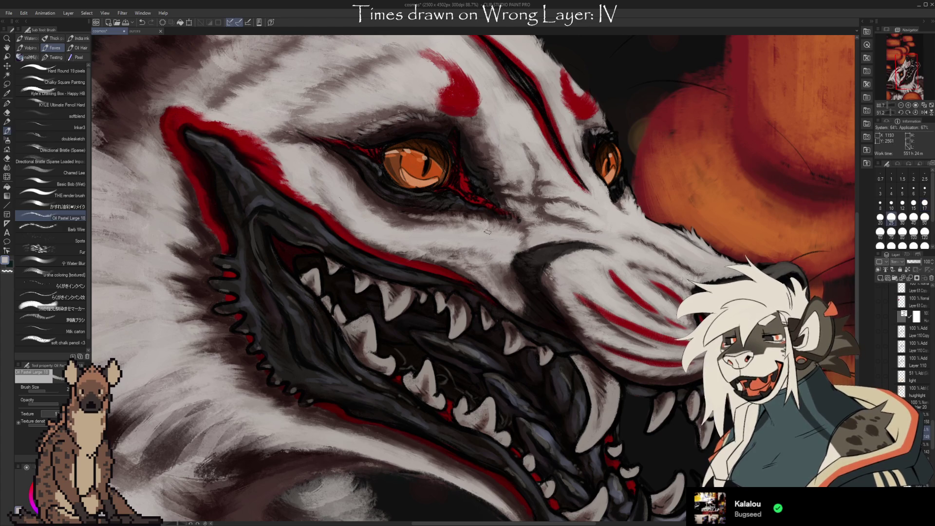
key("alt")
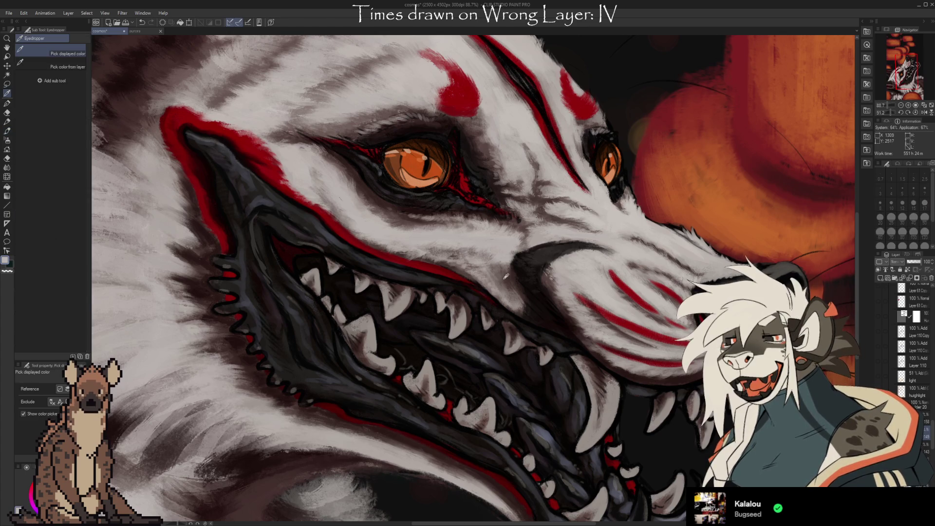
left_click(498, 271, "alt")
key("alt")
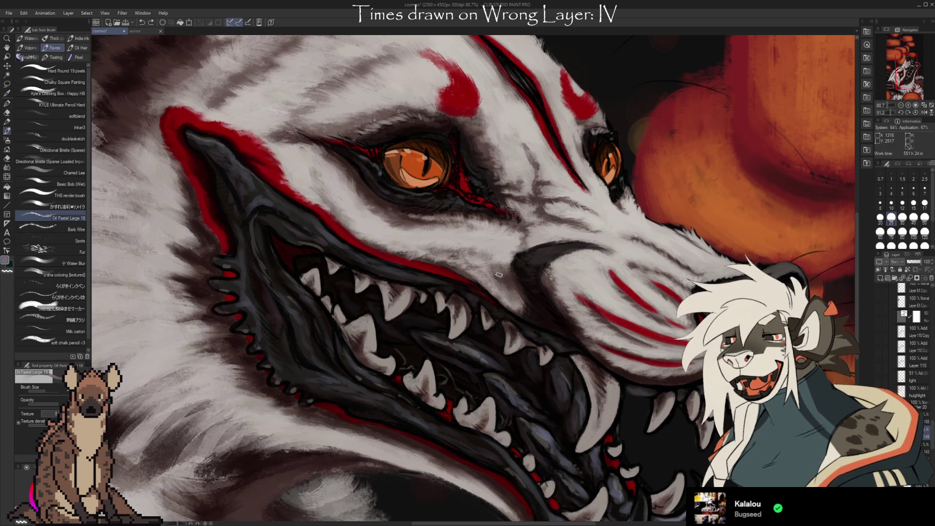
left_click(515, 273, "alt")
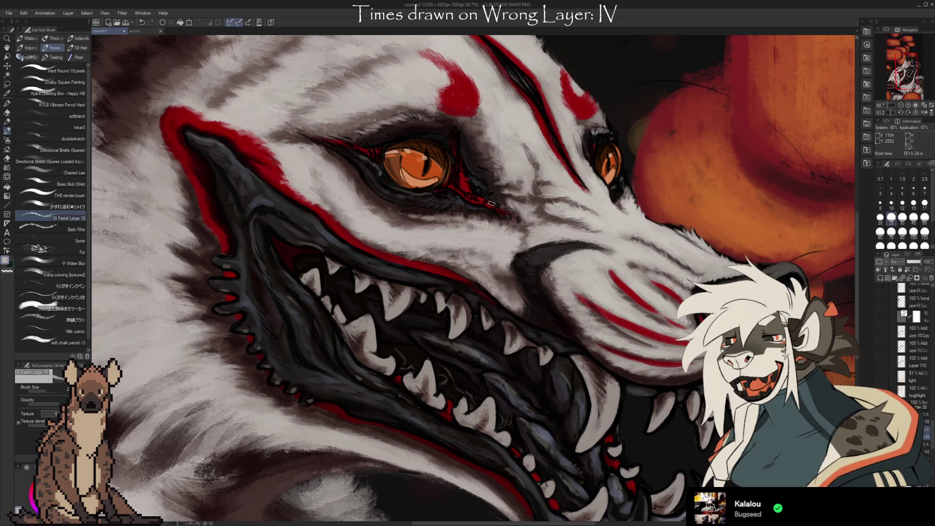
left_click(70, 184)
key("alt")
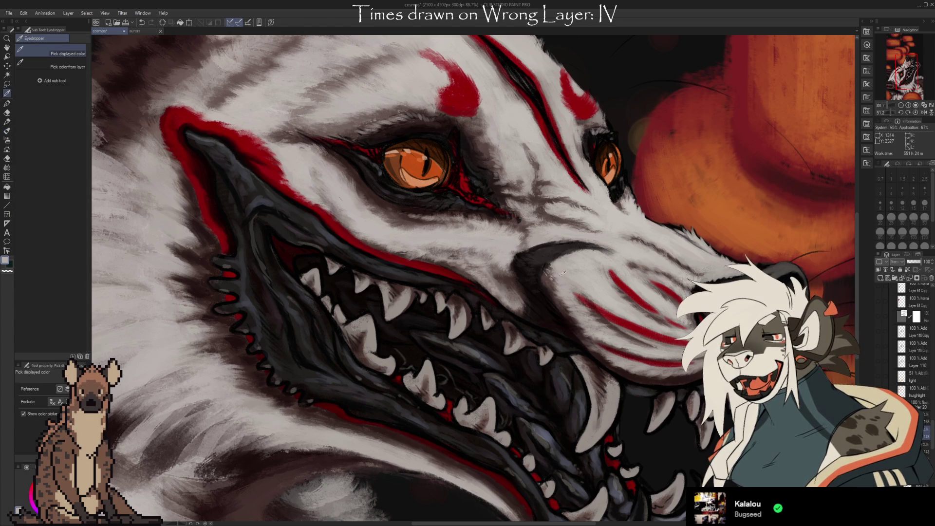
left_click(562, 273, "alt")
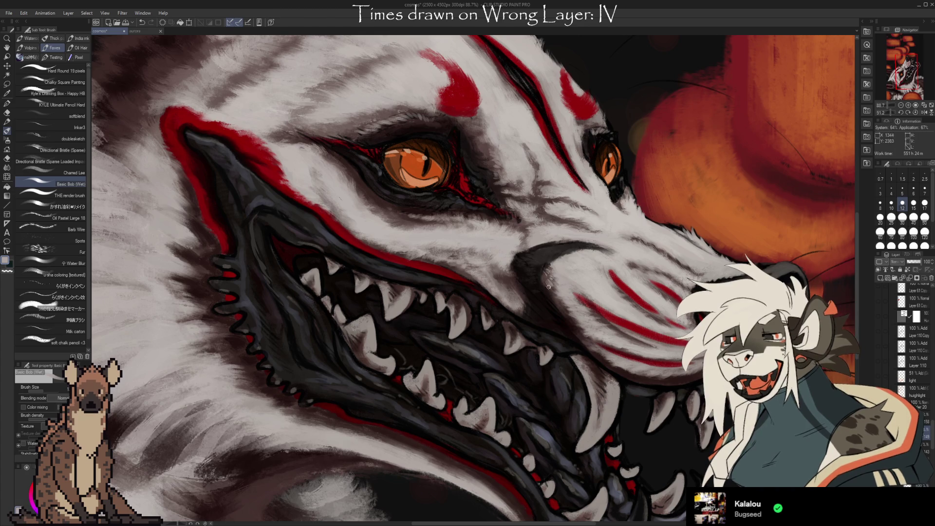
scroll(559, 243, "up", 3)
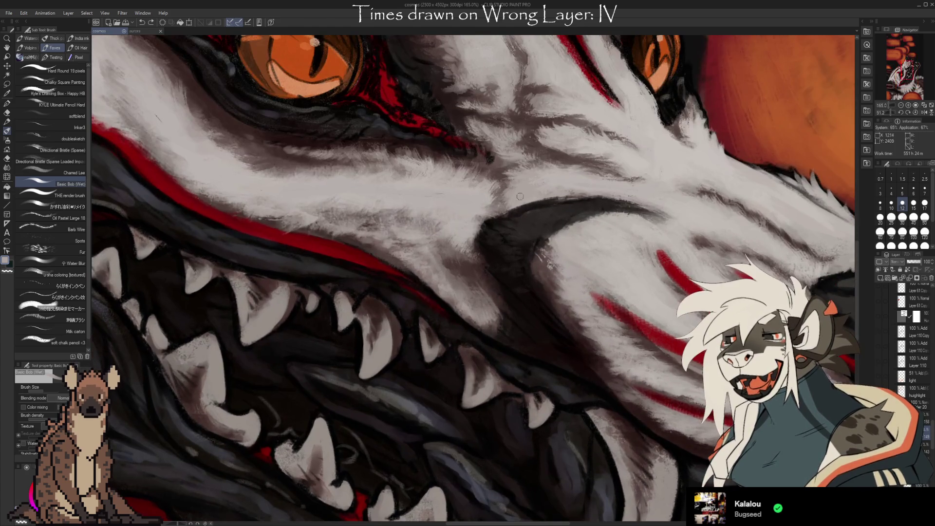
Step: Paint the fold above the snarling lip with sampled muzzle greys
key("alt")
left_click(512, 226, "alt")
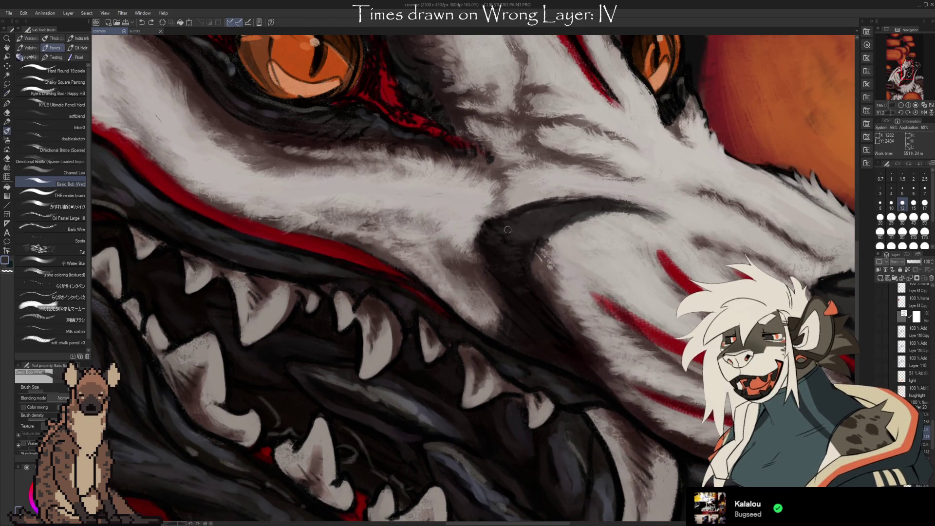
key("alt")
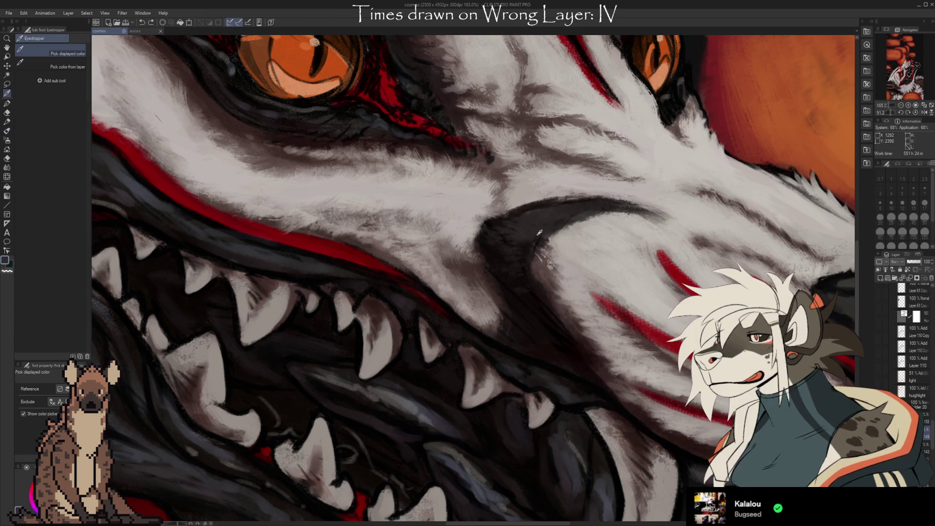
left_click(524, 238, "alt")
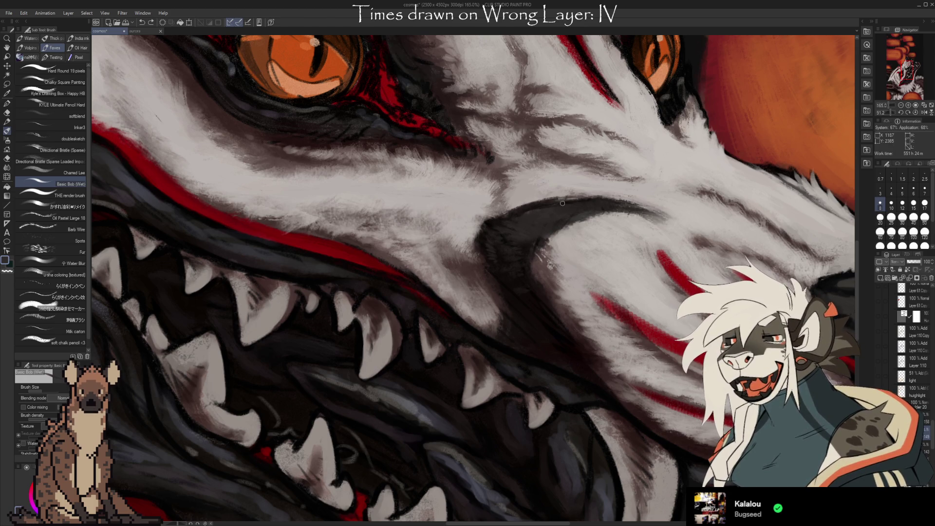
key("i")
scroll(636, 411, "down", 2)
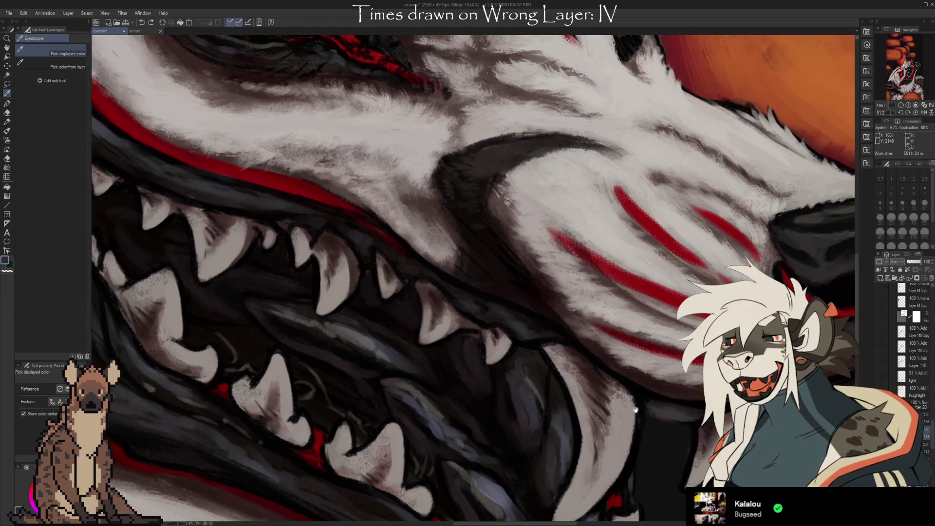
scroll(635, 411, "up", 2)
key("b")
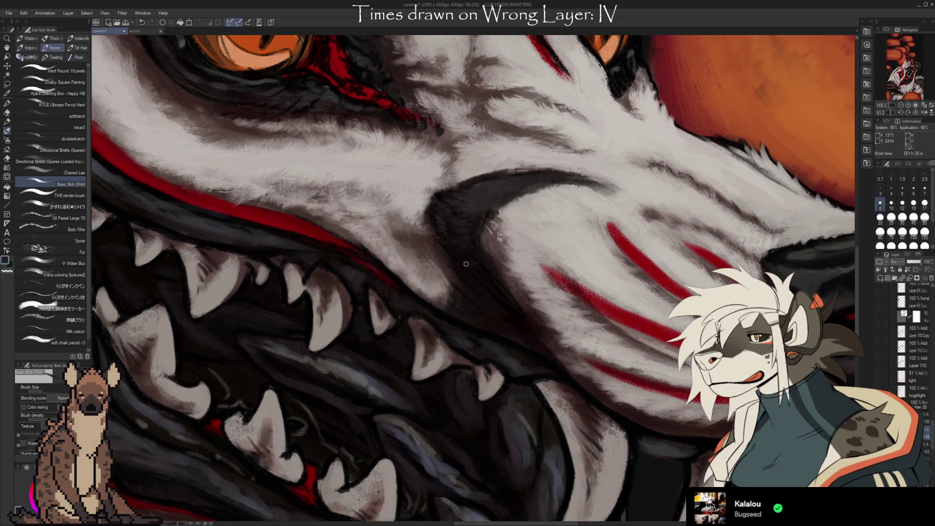
key("i")
key("b")
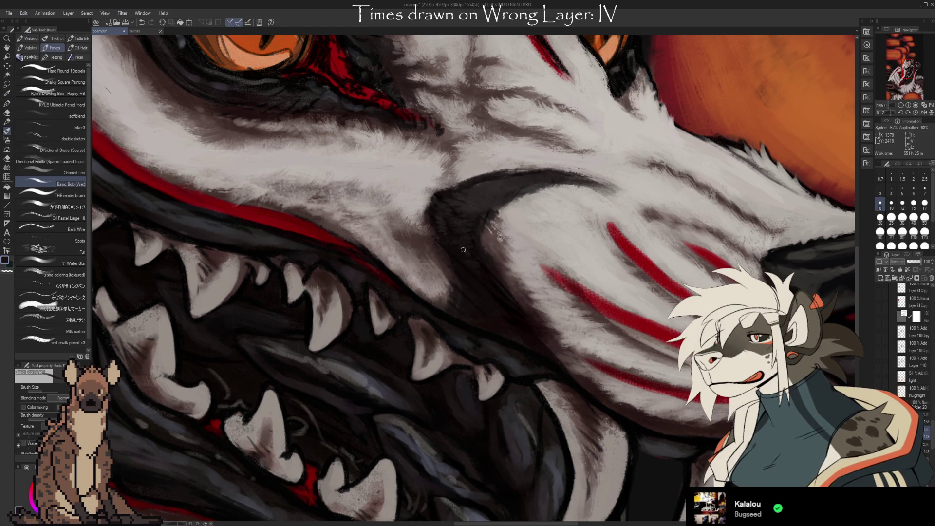
Step: Clean the lip edge with a small eraser and smooth it with darker and lighter fur greys
key("e")
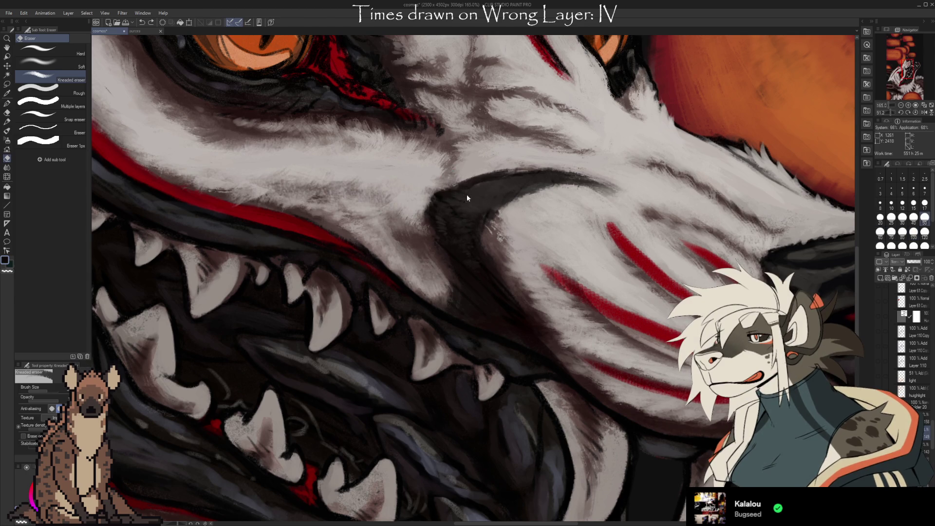
key("bracketleft")
key("bracketleft")
key("bracketleft")
key("bracketleft")
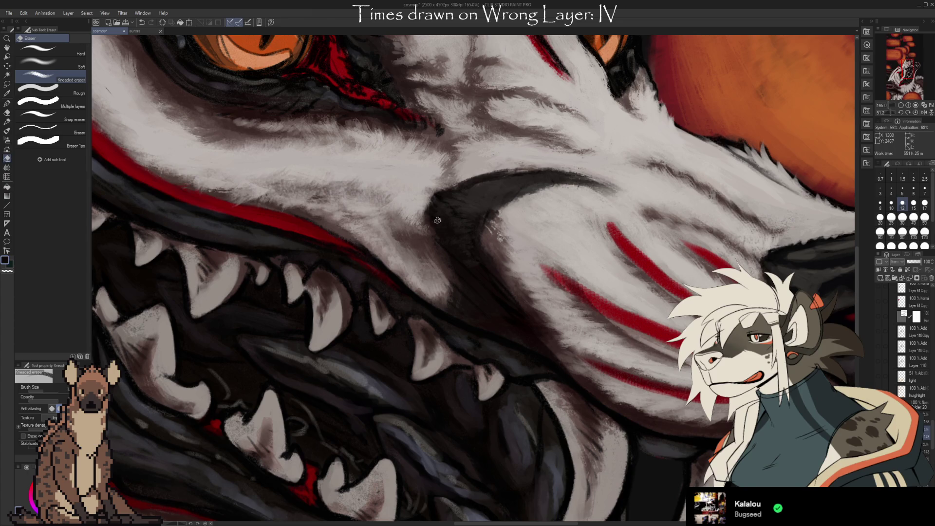
key("i")
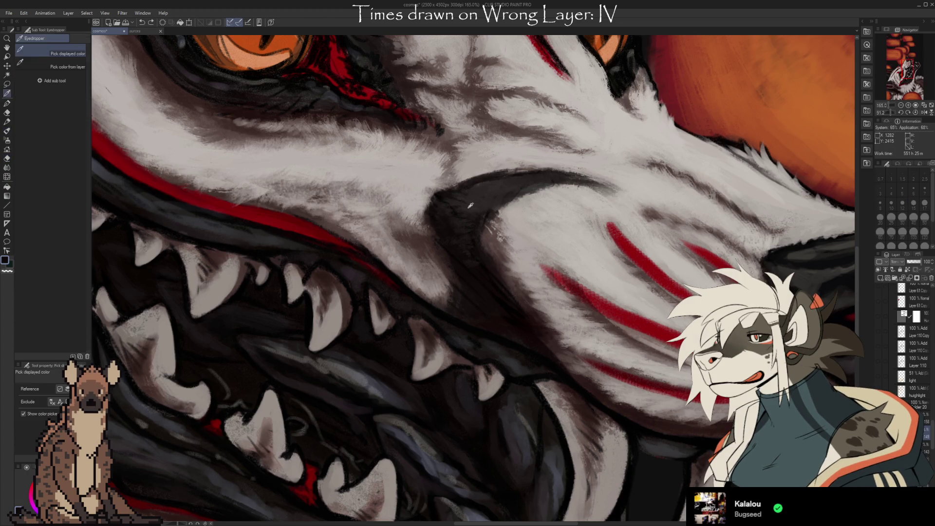
key("b")
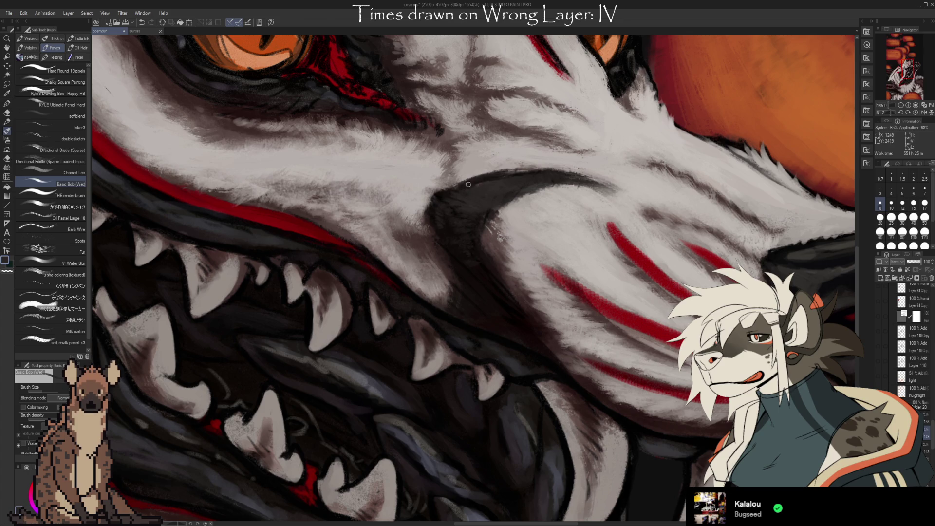
key("alt")
key("alt")
left_click(491, 179, "alt")
left_click(557, 173, "alt")
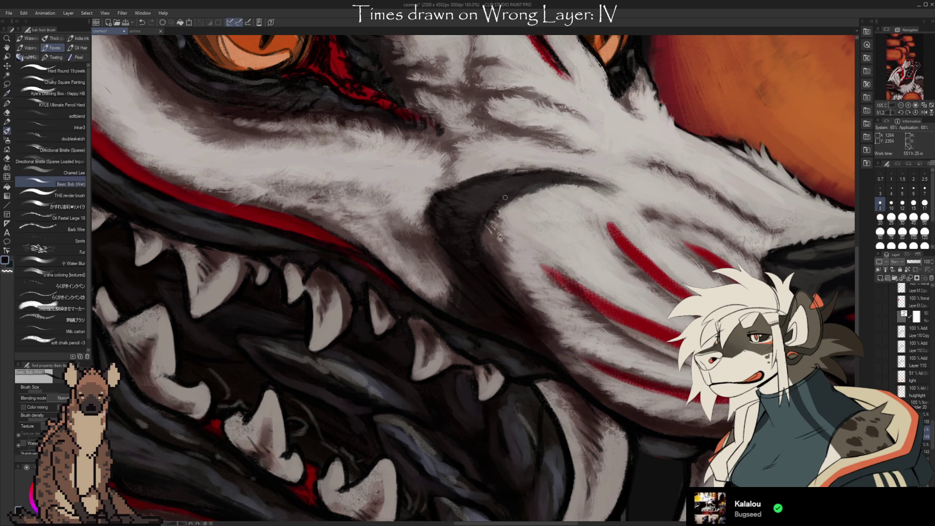
left_click(479, 212, "alt")
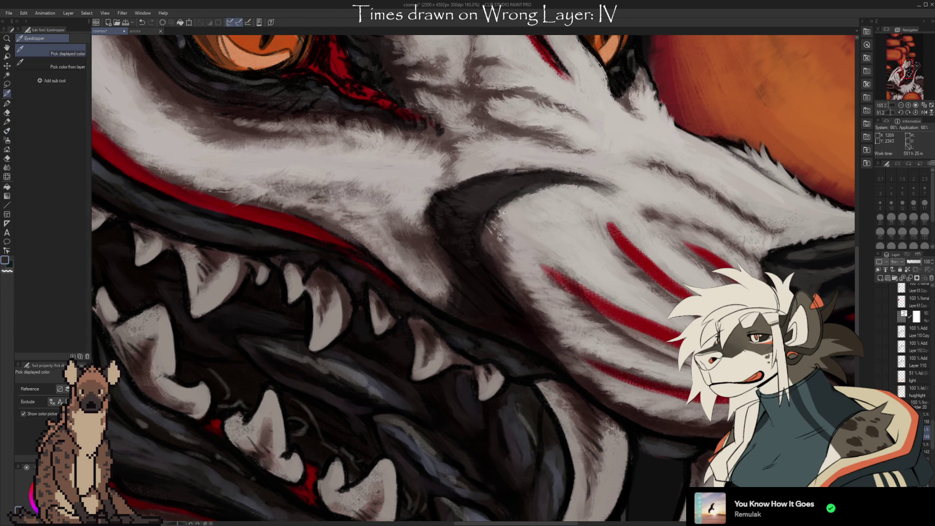
left_click(475, 205, "alt")
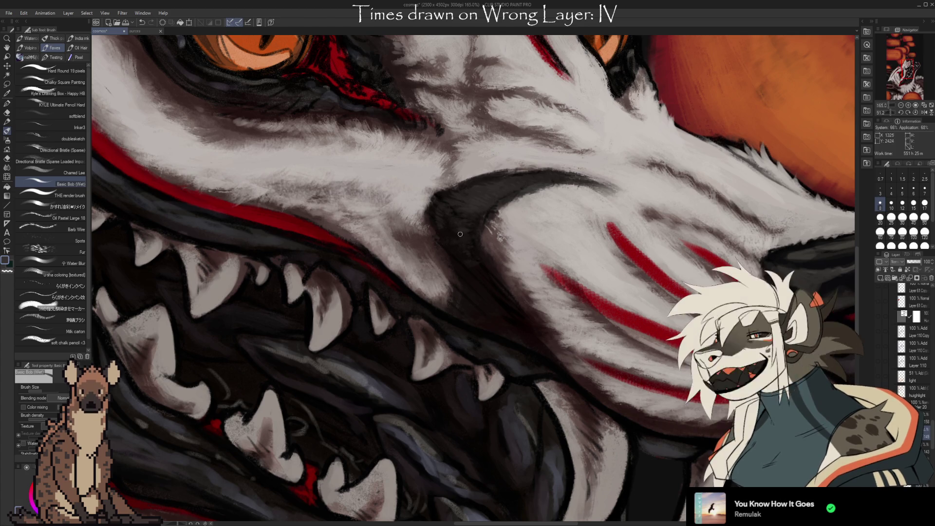
scroll(490, 228, "down", 5)
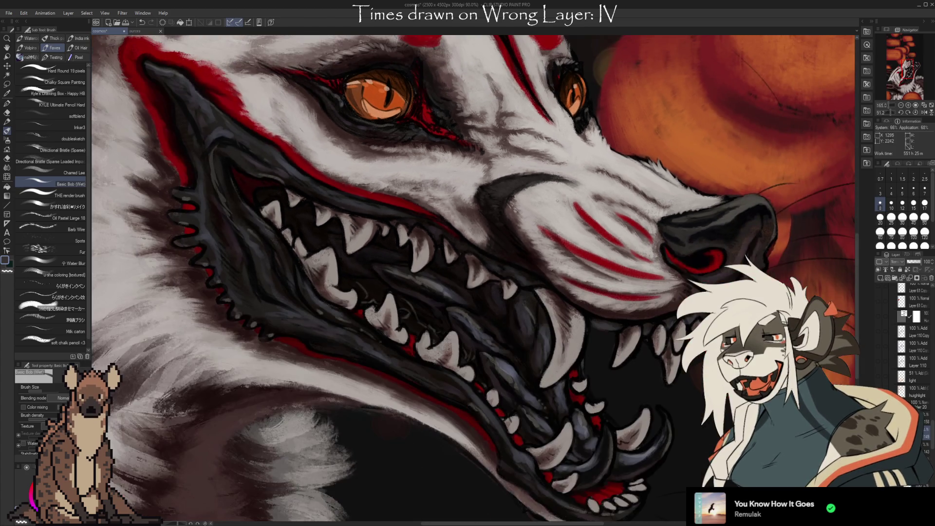
scroll(454, 231, "up", 2)
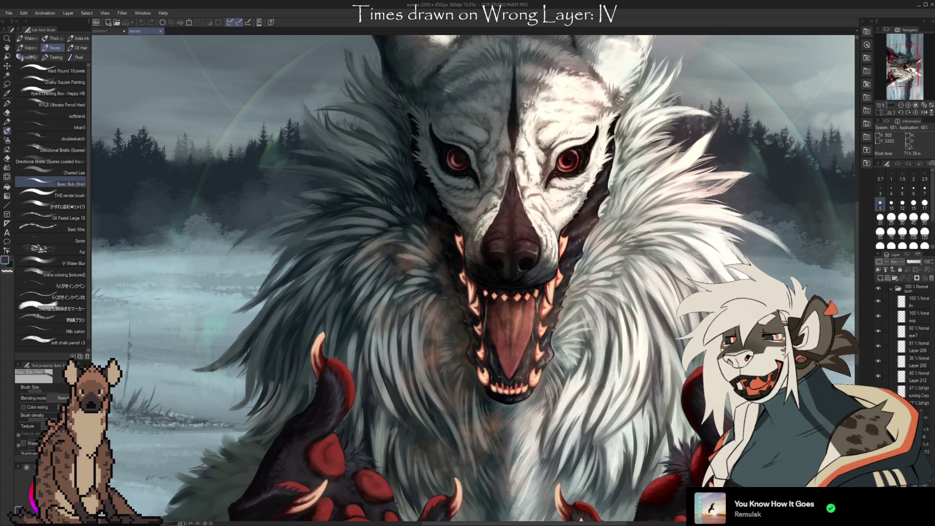
scroll(653, 260, "down", 5)
scroll(475, 162, "up", 2)
scroll(476, 162, "up", 2)
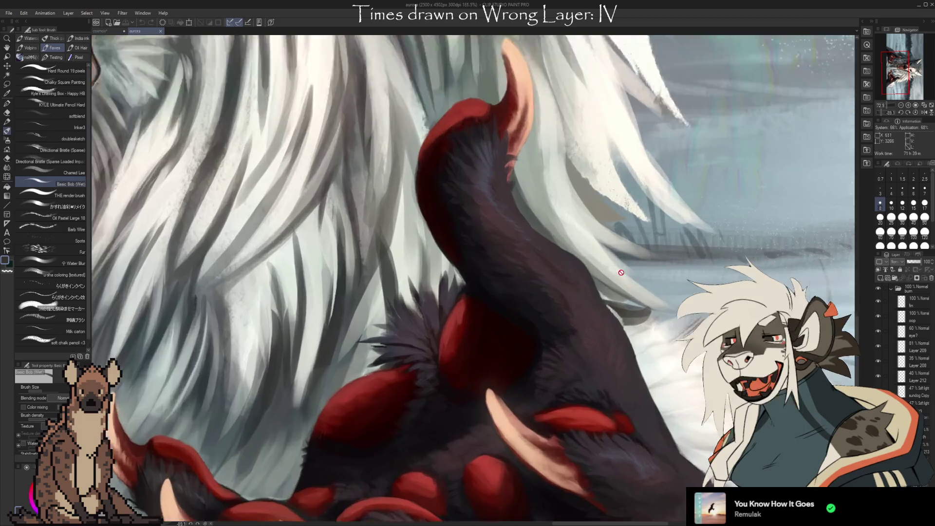
scroll(473, 216, "up", 1)
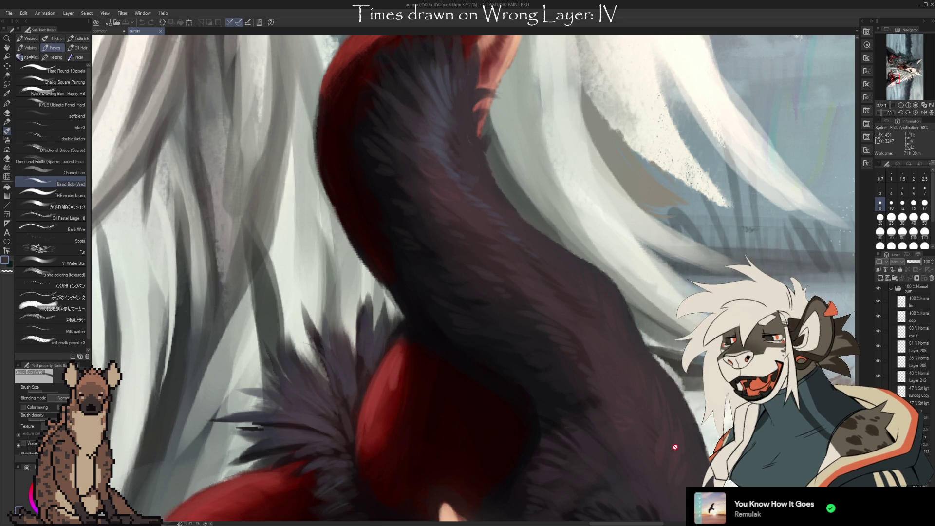
scroll(658, 395, "up", 2)
scroll(636, 334, "up", 1)
scroll(619, 345, "up", 1)
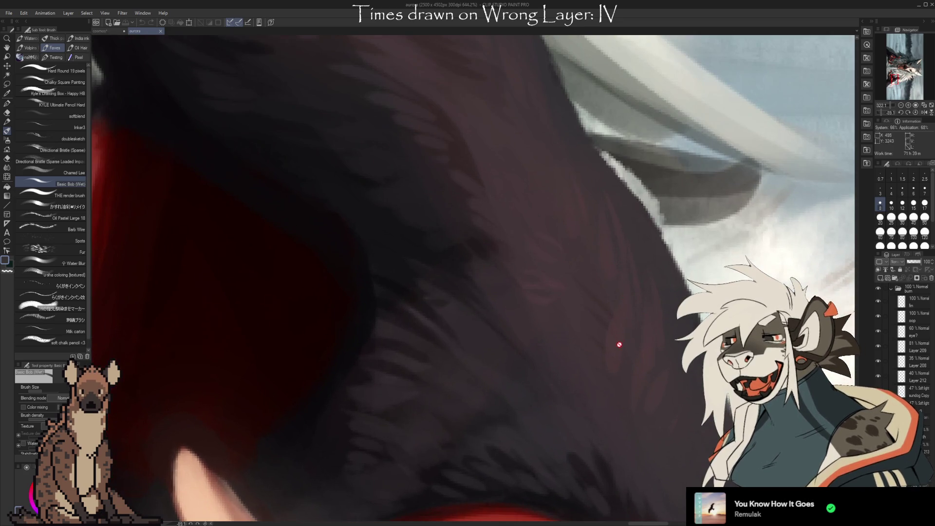
mouse_move(561, 163)
left_mouse_down()
mouse_move(530, 260)
mouse_move(575, 303)
left_mouse_up()
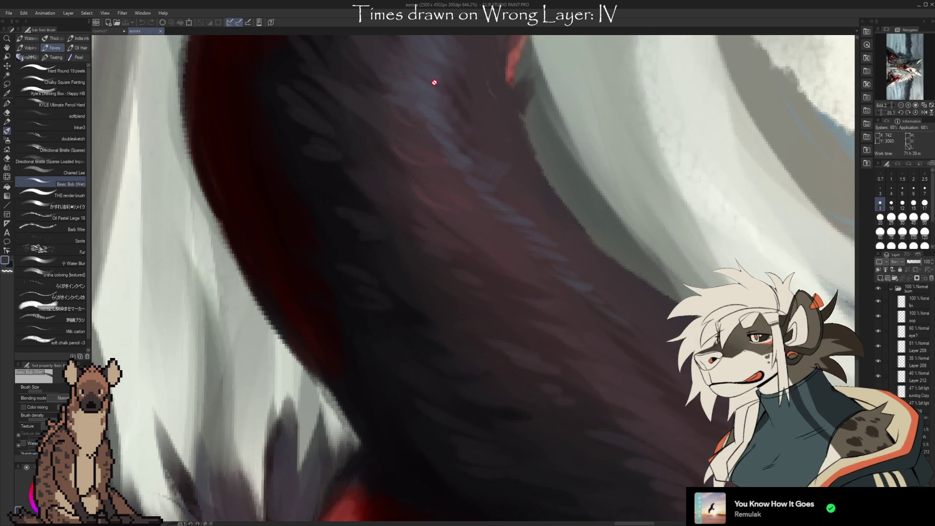
scroll(633, 293, "down", 2)
scroll(548, 182, "down", 2)
scroll(609, 182, "down", 2)
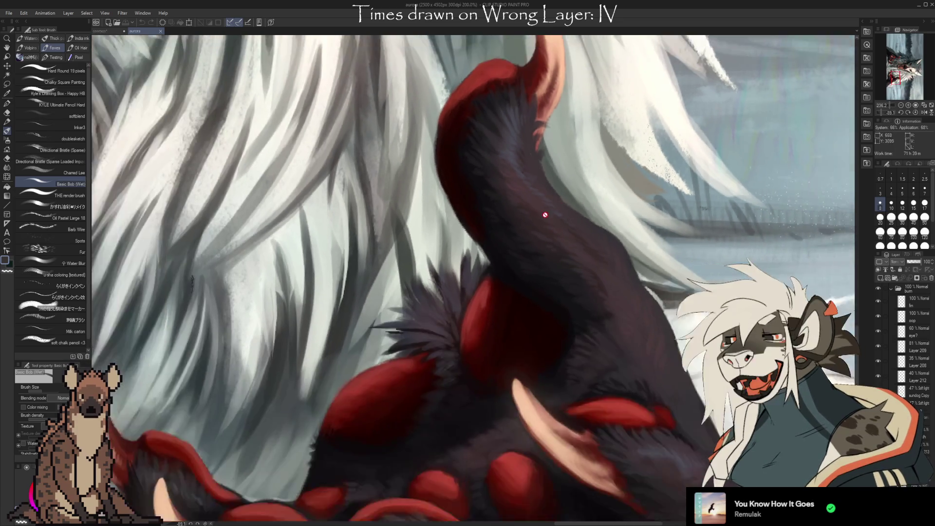
scroll(548, 209, "down", 2)
scroll(589, 230, "down", 1)
scroll(592, 228, "down", 1)
scroll(596, 225, "down", 1)
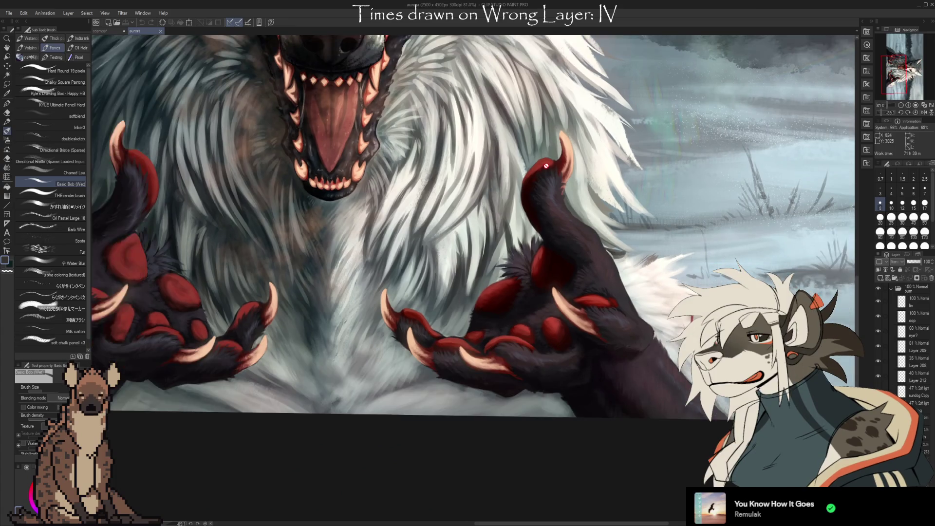
scroll(598, 222, "down", 1)
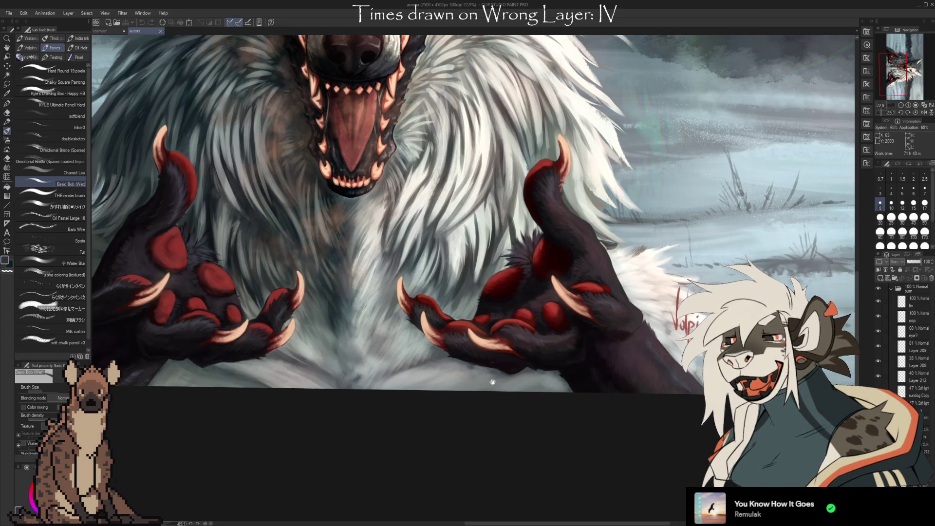
left_click_drag(492, 382, 587, 400)
scroll(388, 276, "up", 2)
scroll(389, 276, "up", 3)
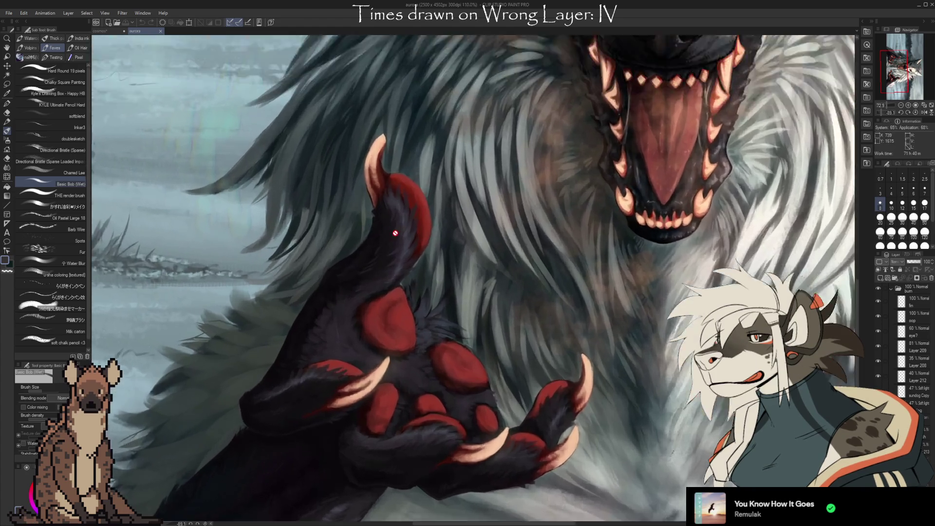
scroll(389, 276, "up", 3)
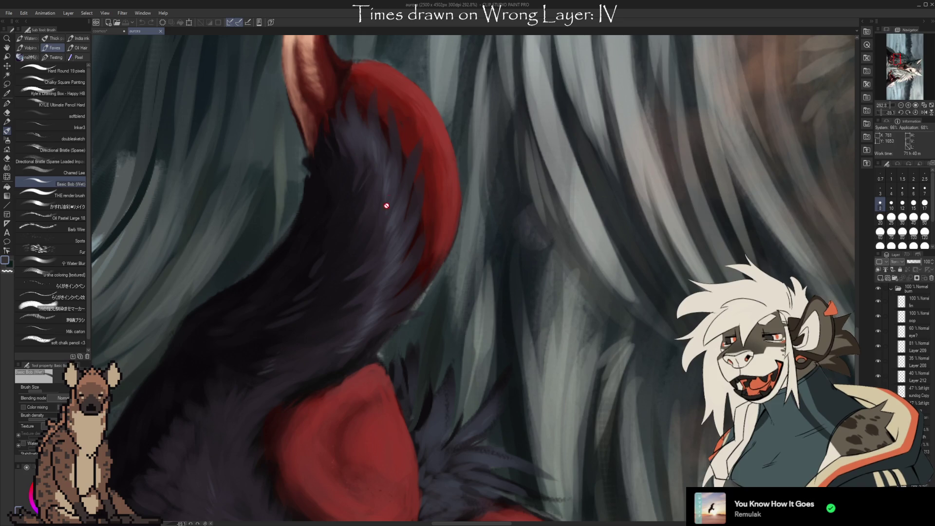
scroll(387, 206, "down", 2)
scroll(474, 234, "down", 3)
scroll(473, 235, "down", 1)
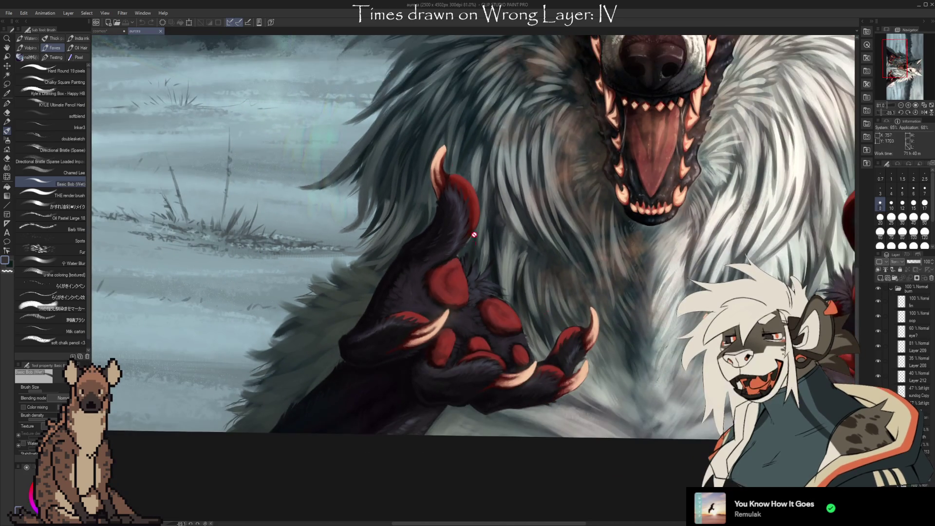
scroll(474, 234, "down", 1)
scroll(664, 237, "down", 1)
scroll(664, 237, "down", 1)
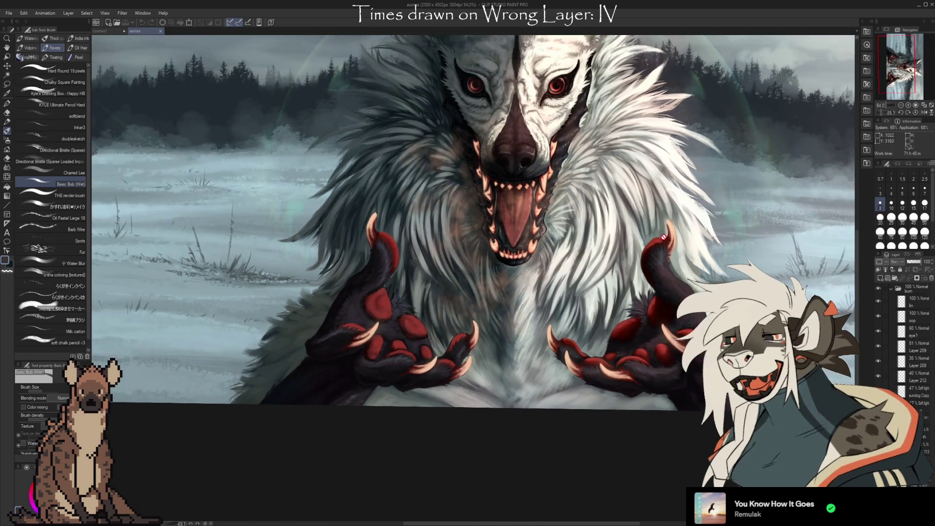
scroll(668, 275, "up", 1)
left_click_drag(669, 275, 581, 327)
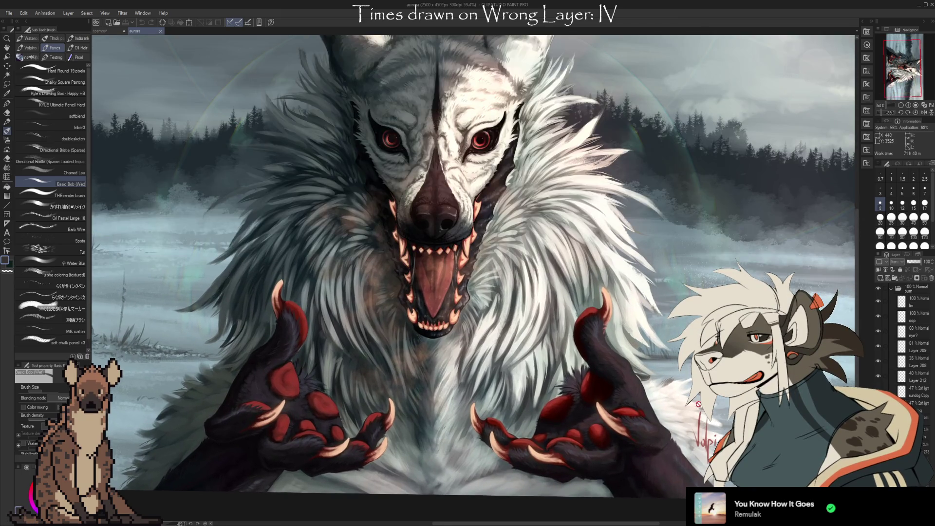
left_click_drag(453, 257, 501, 269)
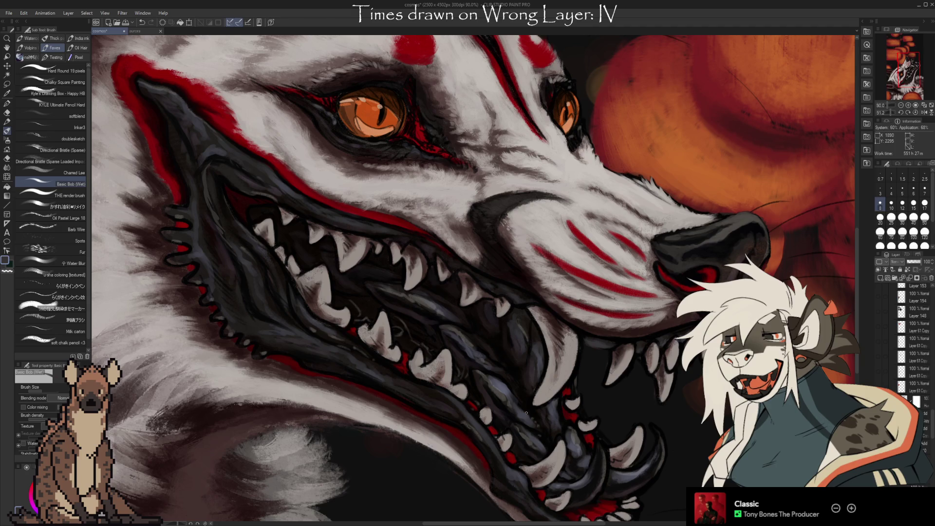
Step: Reframe and rotate the view of the snarling head, then take the eraser
mouse_move(468, 278)
left_mouse_down()
mouse_move(492, 320)
mouse_move(501, 319)
mouse_move(487, 237)
mouse_move(451, 211)
left_mouse_up()
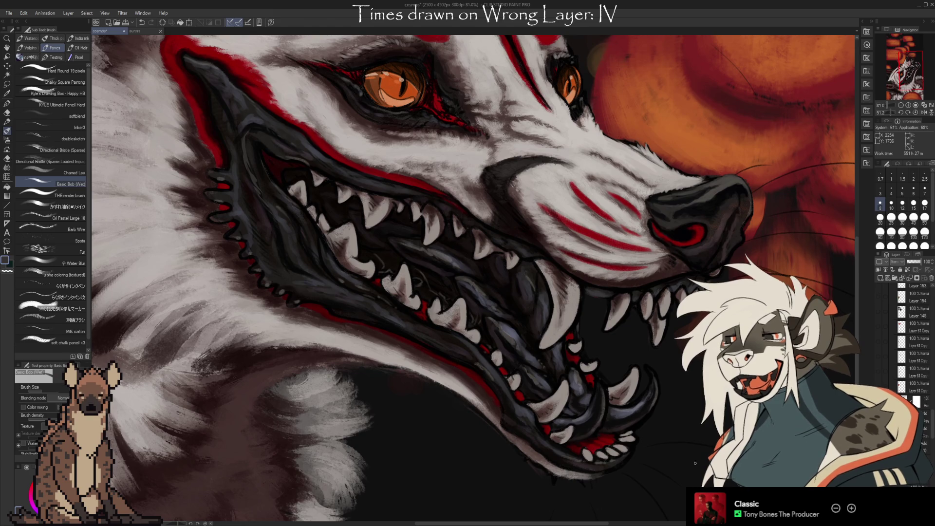
left_click_drag(695, 462, 731, 409)
scroll(906, 336, "down", 3)
scroll(930, 445, "up", 2)
scroll(926, 431, "up", 2)
scroll(924, 417, "up", 2)
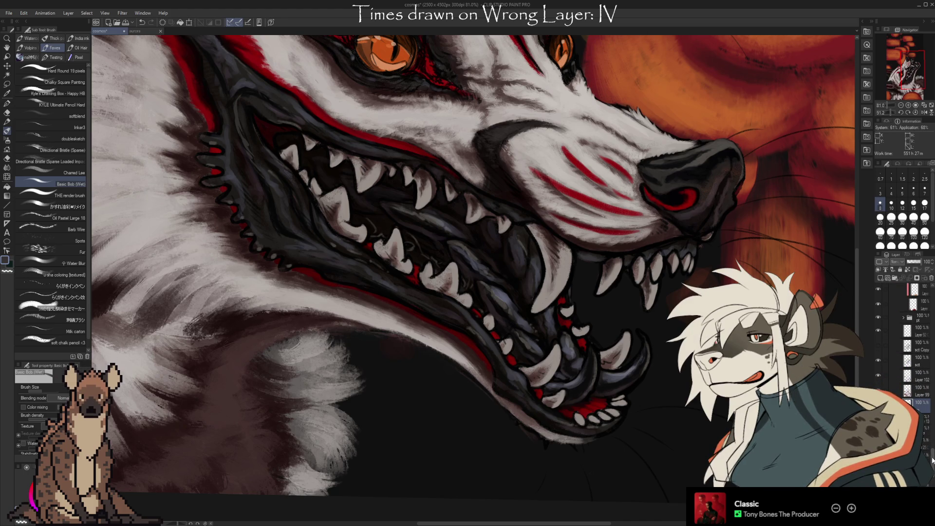
scroll(907, 336, "up", 5)
scroll(907, 351, "up", 5)
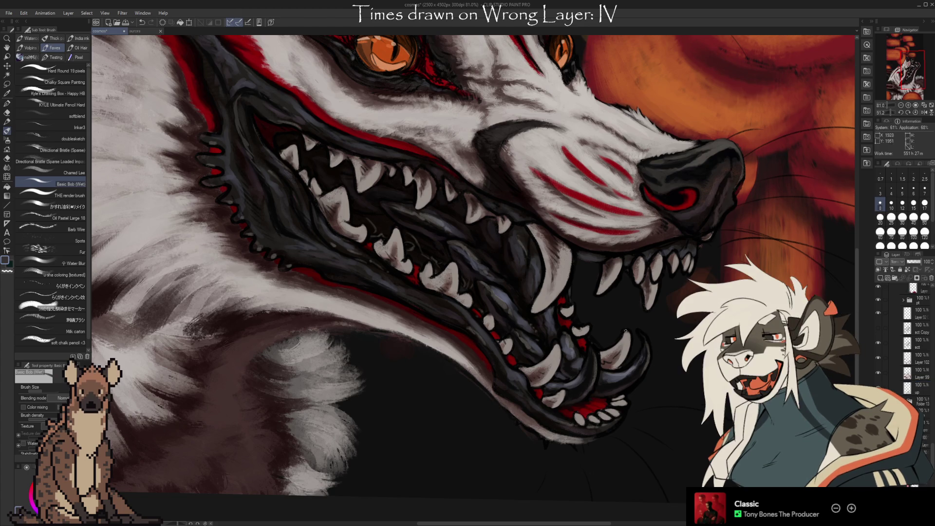
key("e")
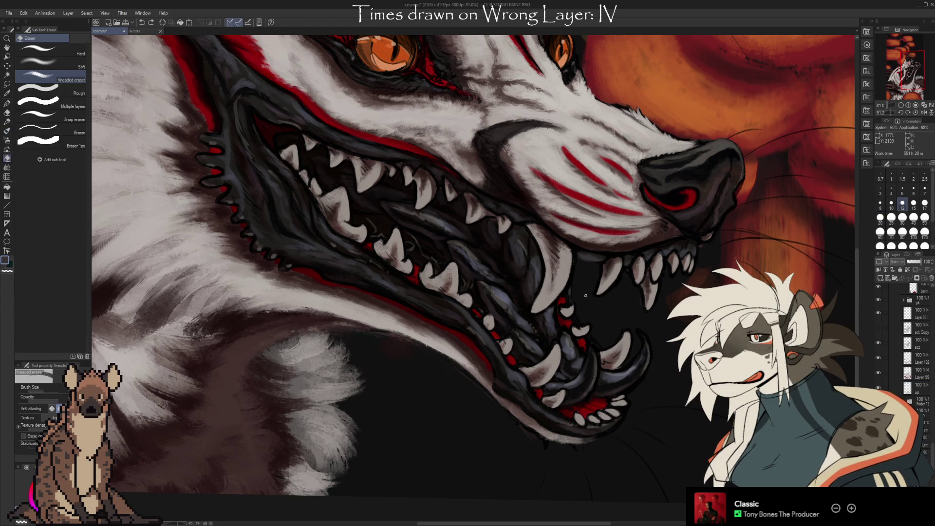
Step: Test an erase stroke across the snout fur and undo it
left_click_drag(476, 65, 555, 293)
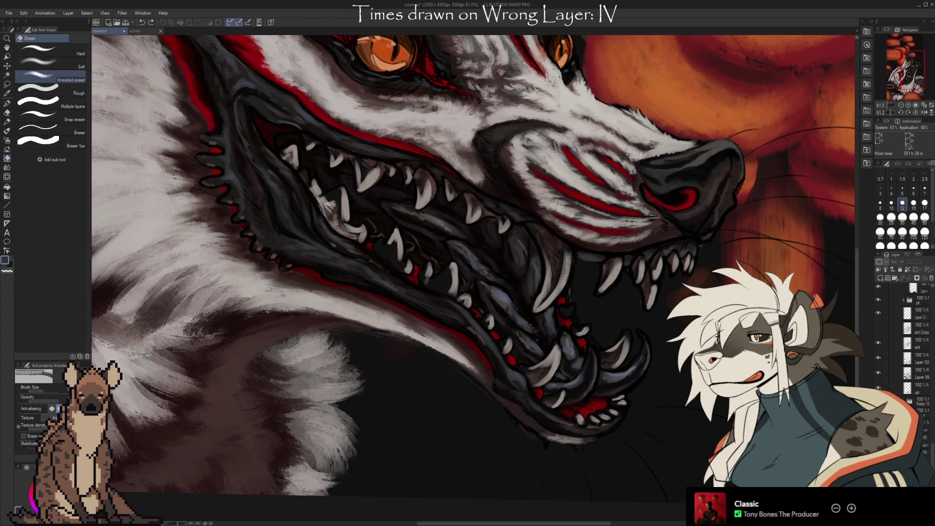
key("ctrl+z")
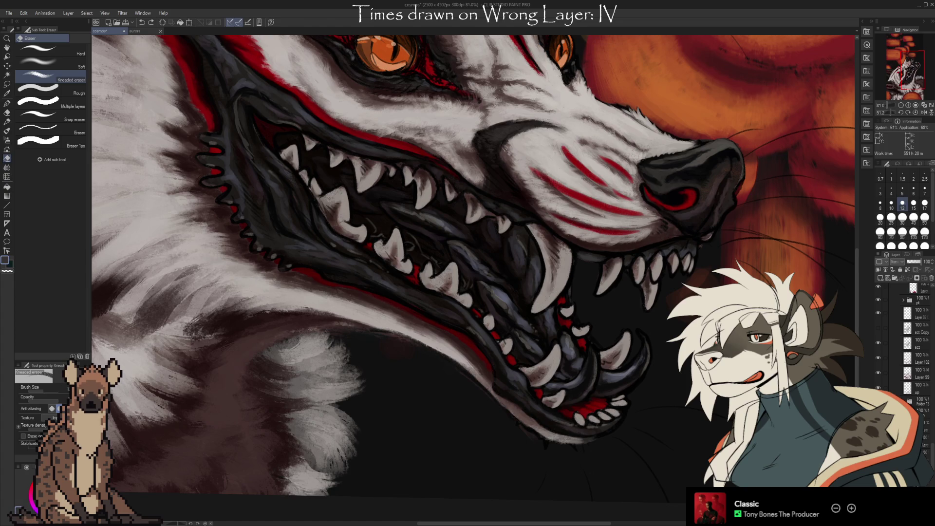
key("ctrl+y")
key("ctrl+z")
key("ctrl+y")
key("ctrl+y")
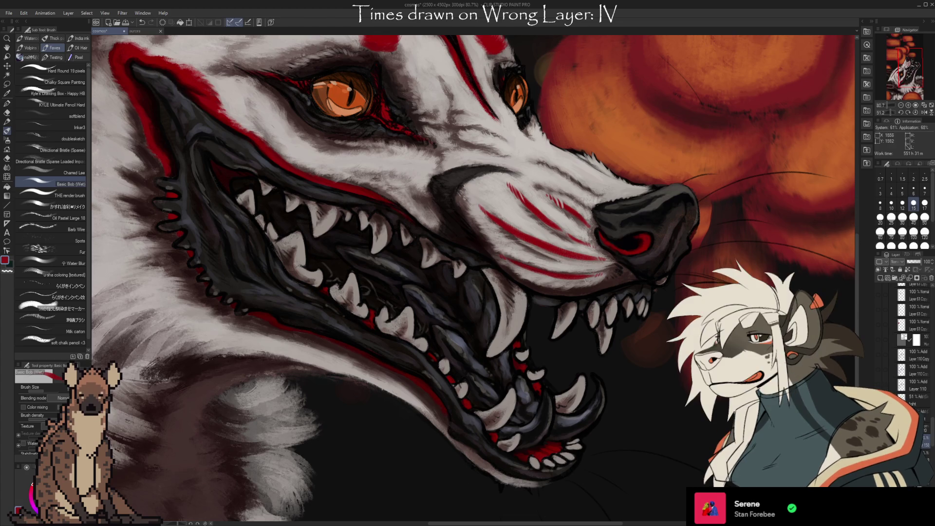
Step: Soften the snout fur behind the nose with sampled light grey-white strokes
key("i")
key("b")
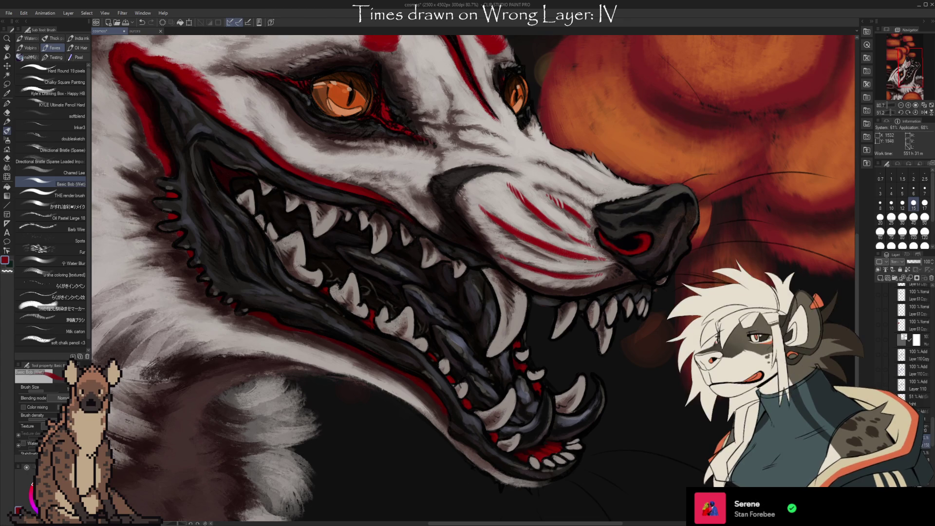
key("i")
key("b")
left_click(538, 258, "alt")
left_click(560, 265, "alt")
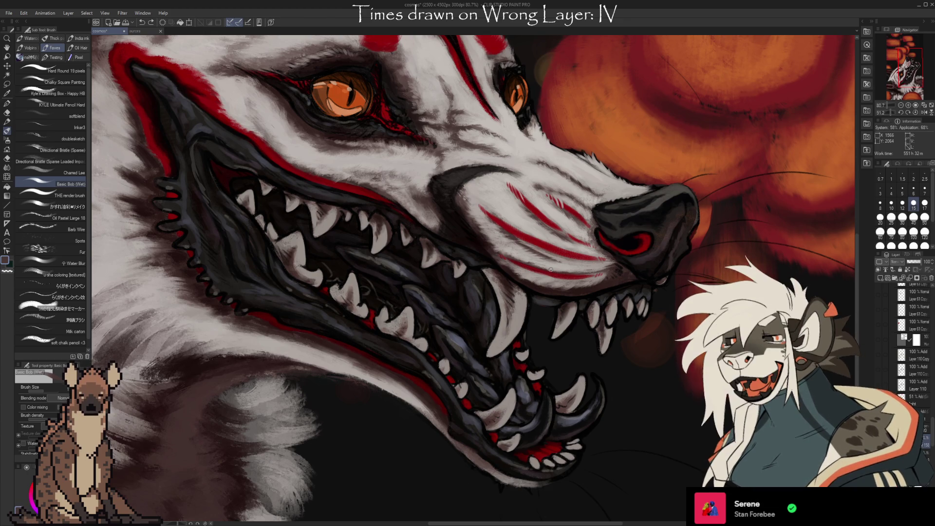
key("i")
key("b")
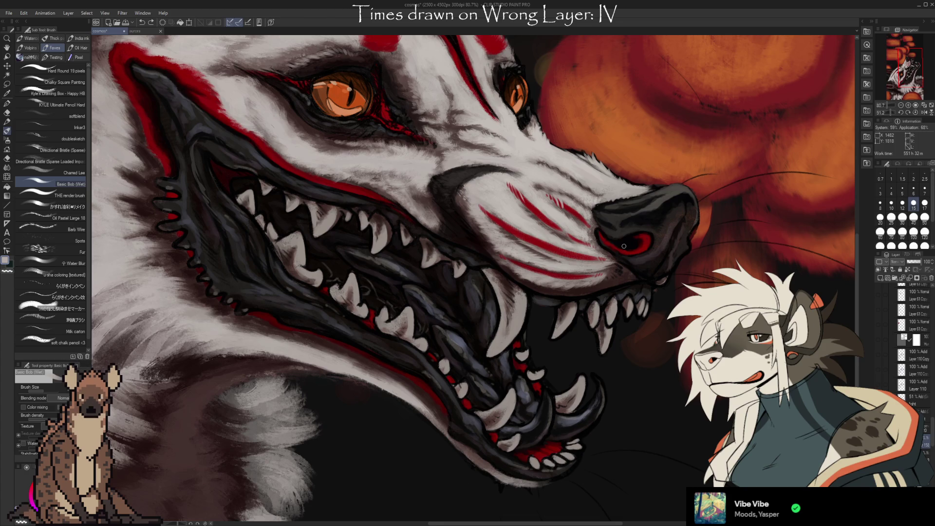
key("i")
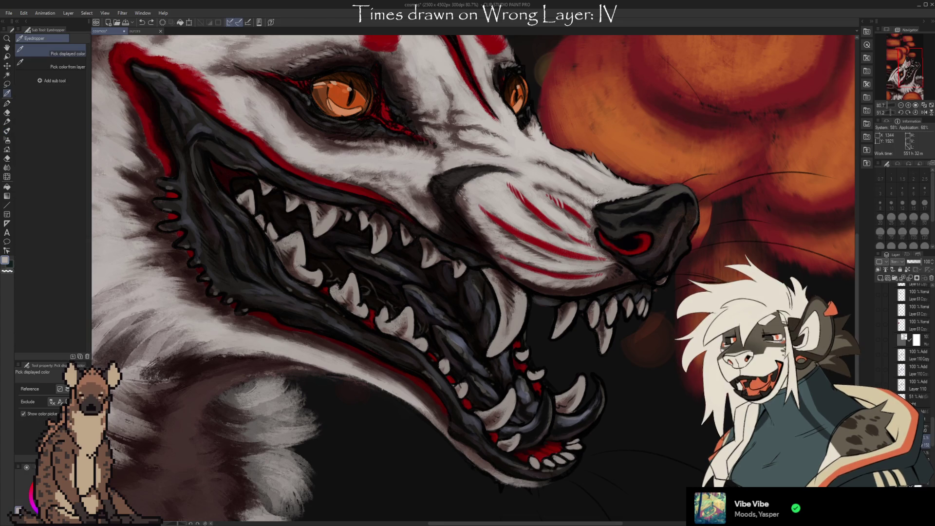
Step: Sample the dark red of the muzzle stripes as the painting colour
key("b")
left_click(511, 215, "alt")
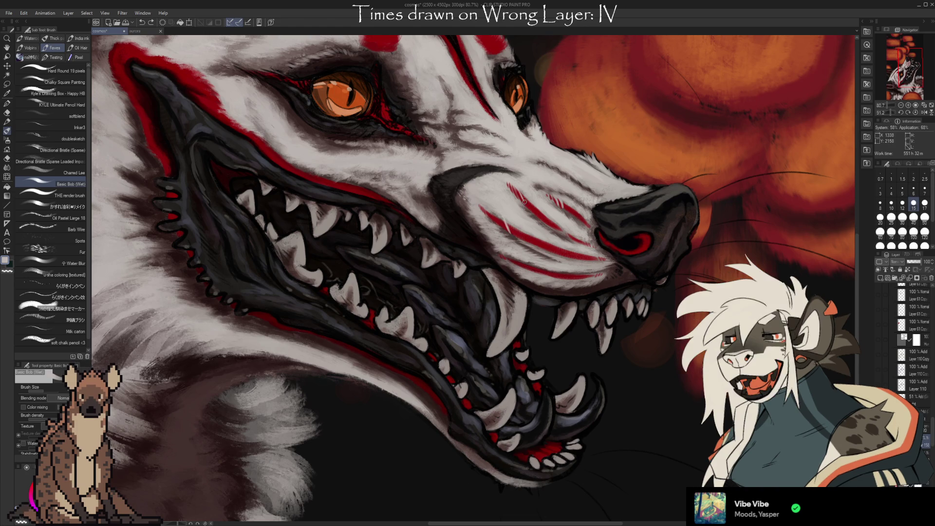
left_click(535, 187, "alt")
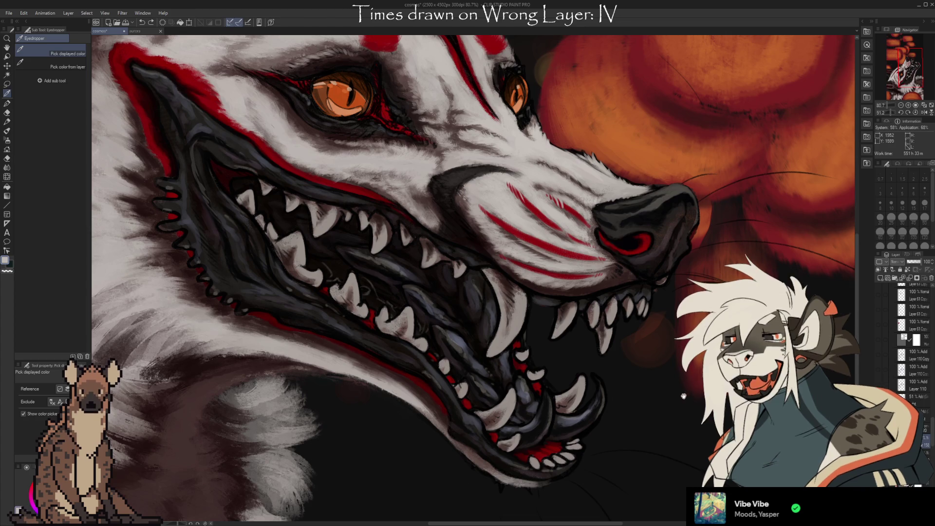
left_click_drag(515, 259, 498, 252)
left_click(502, 256, "alt")
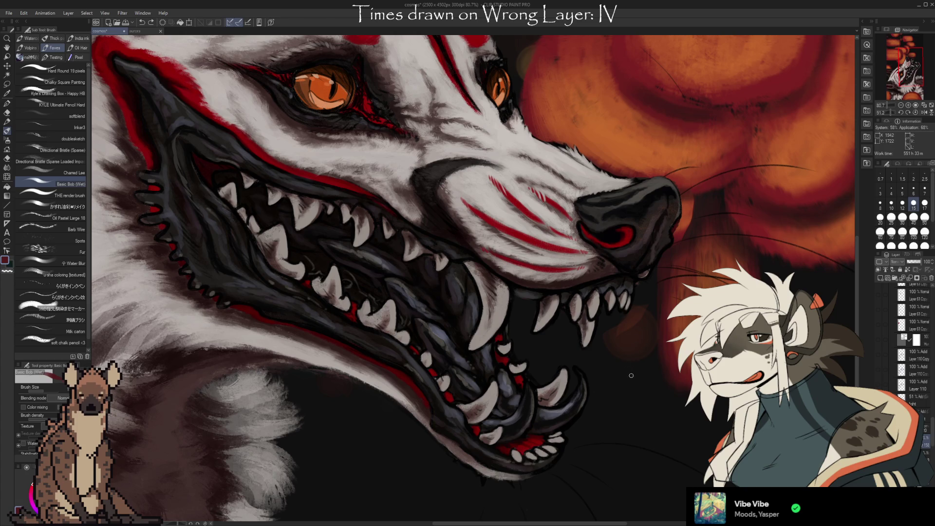
Step: Sharpen the red stripes near the nose with sampled red
left_click_drag(631, 376, 595, 387)
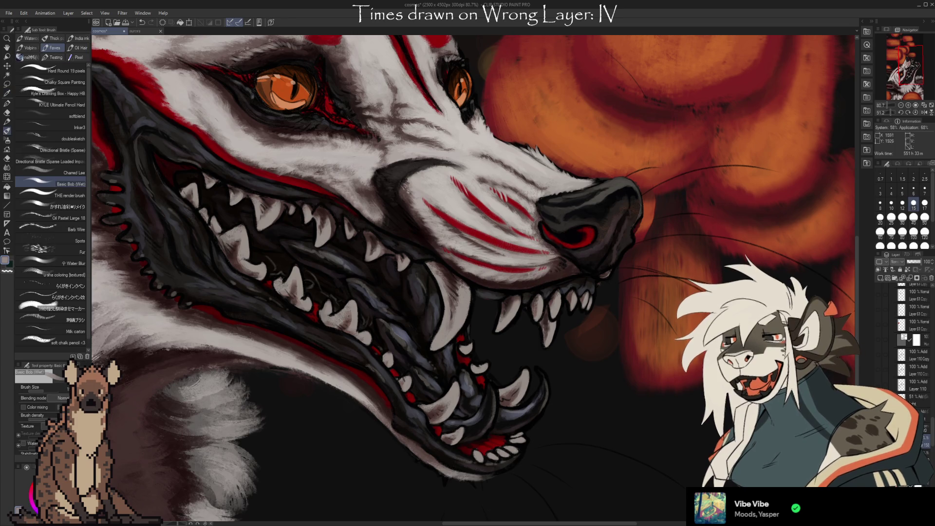
left_click(528, 268, "alt")
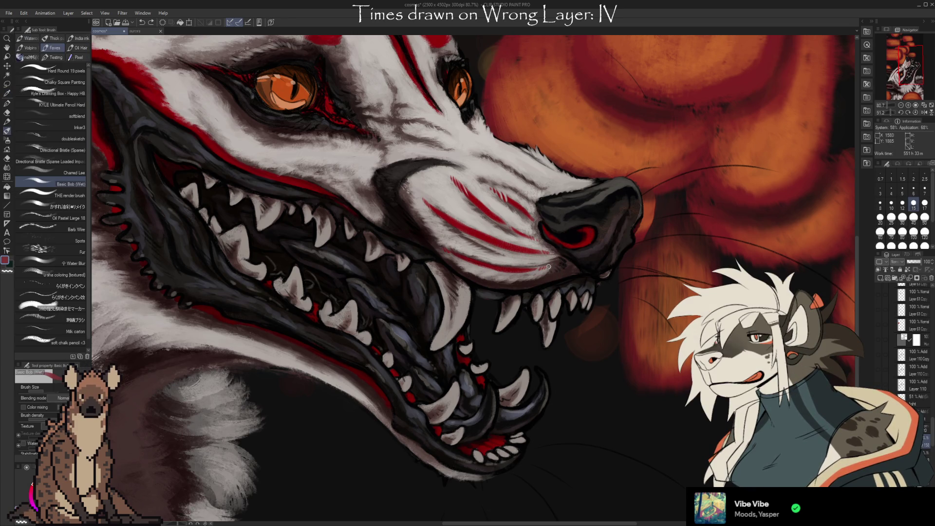
left_click_drag(682, 337, 646, 354)
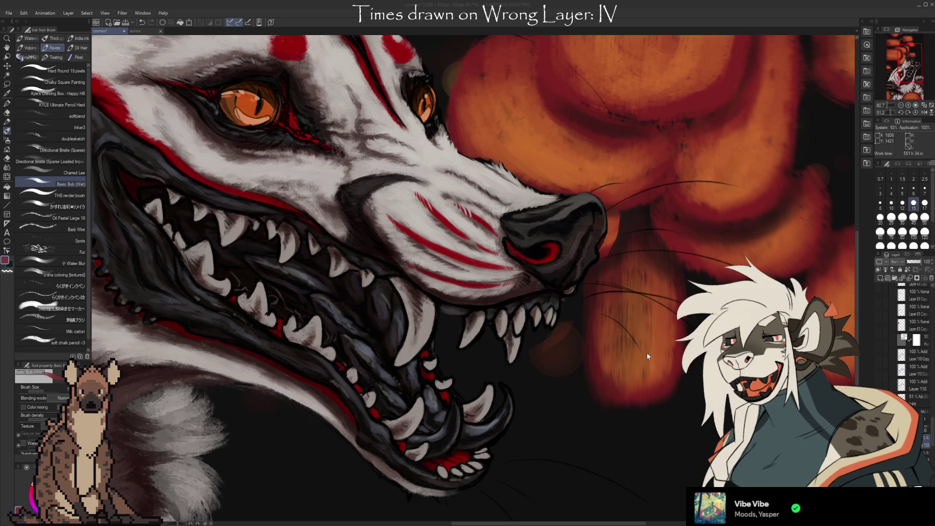
Step: Flip and rotate the canvas view so the wolf's head faces left and is framed
key("v")
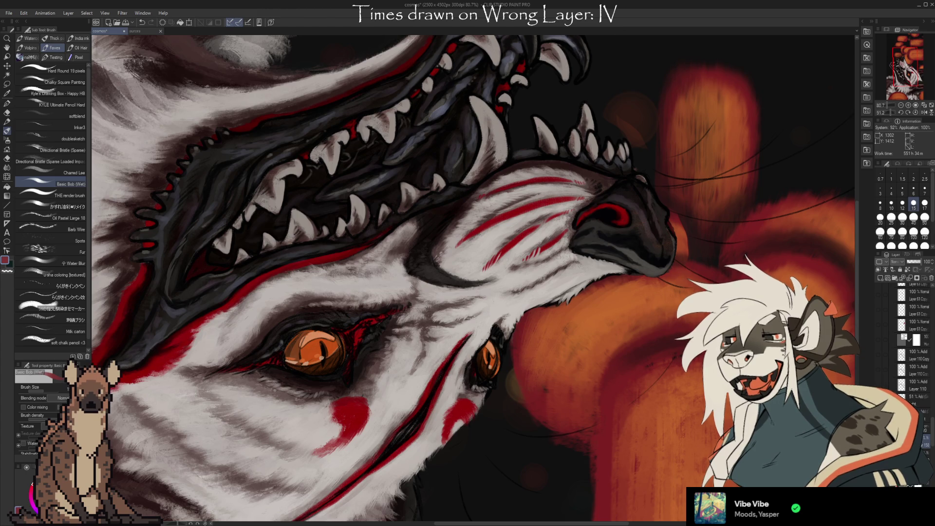
left_click_drag(638, 274, 262, 254)
scroll(262, 254, "down", 1)
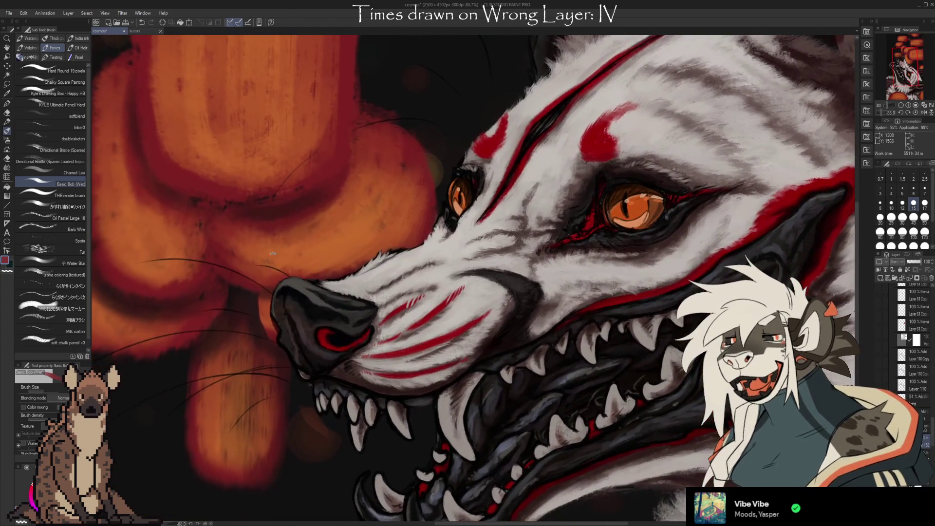
scroll(271, 253, "down", 1)
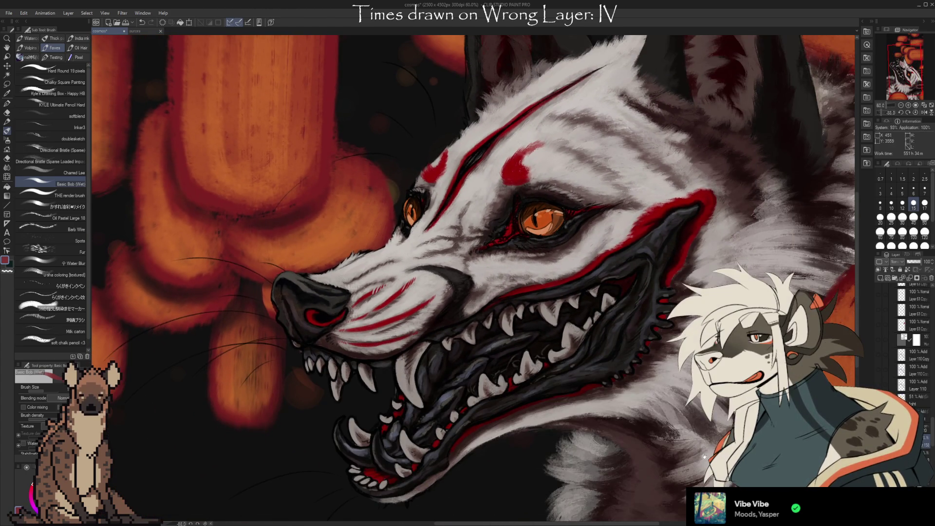
left_click_drag(273, 255, 256, 217)
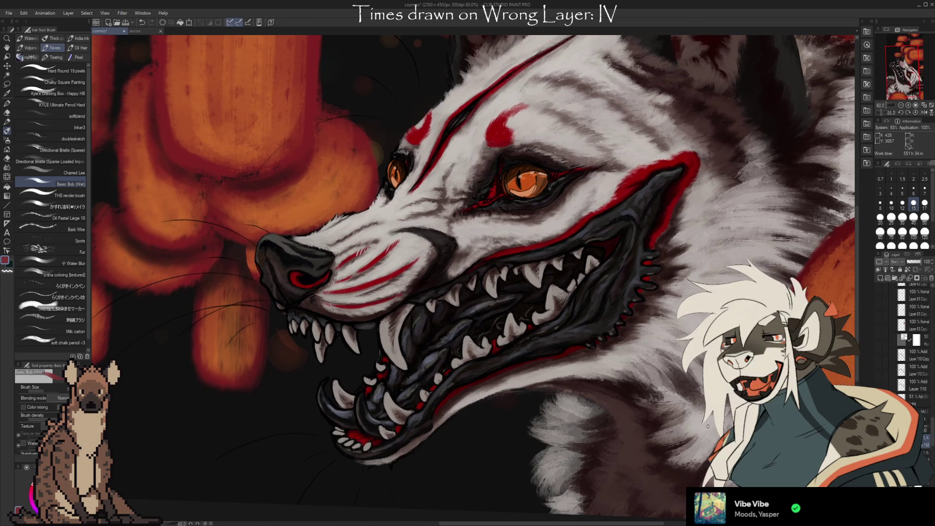
scroll(406, 402, "down", 1)
scroll(406, 402, "down", 1)
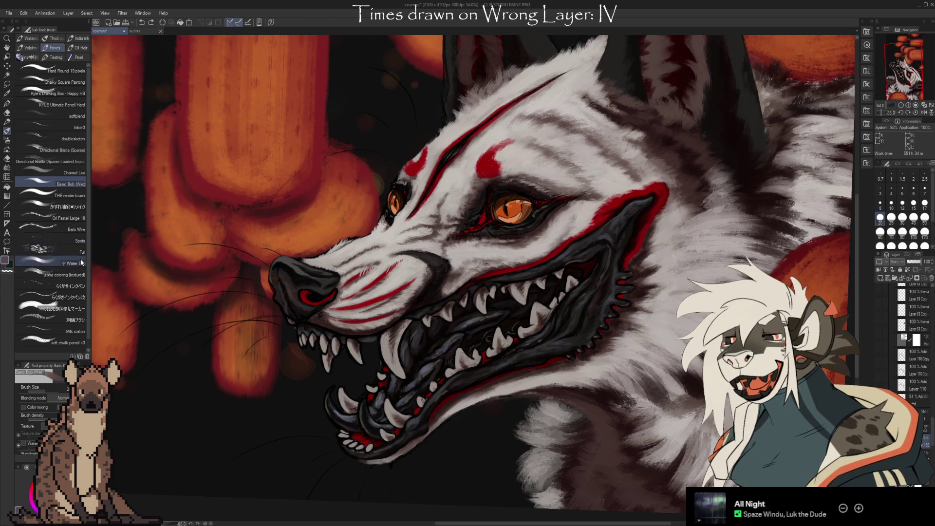
Step: Choose Oil Pastel Large 18 and get the eyedropper-and-brush workflow ready for painting
left_click(59, 218)
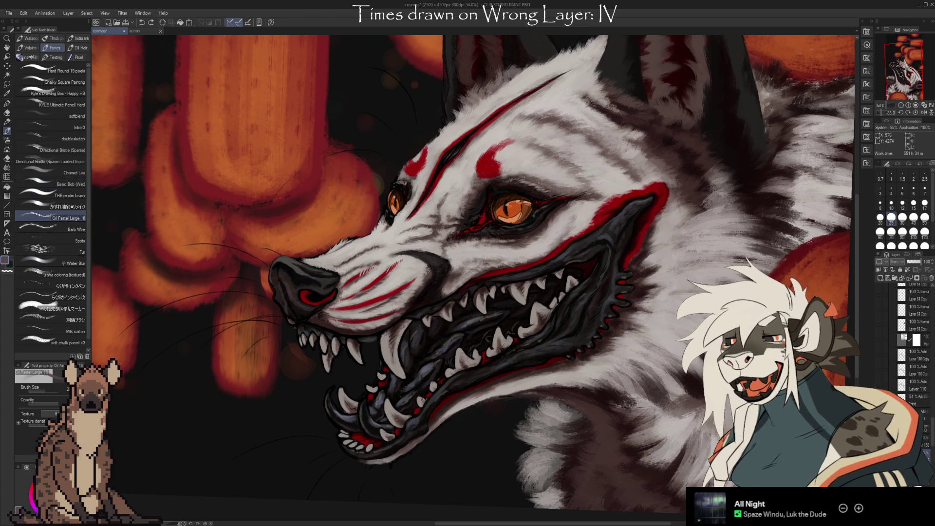
key("i")
key("b")
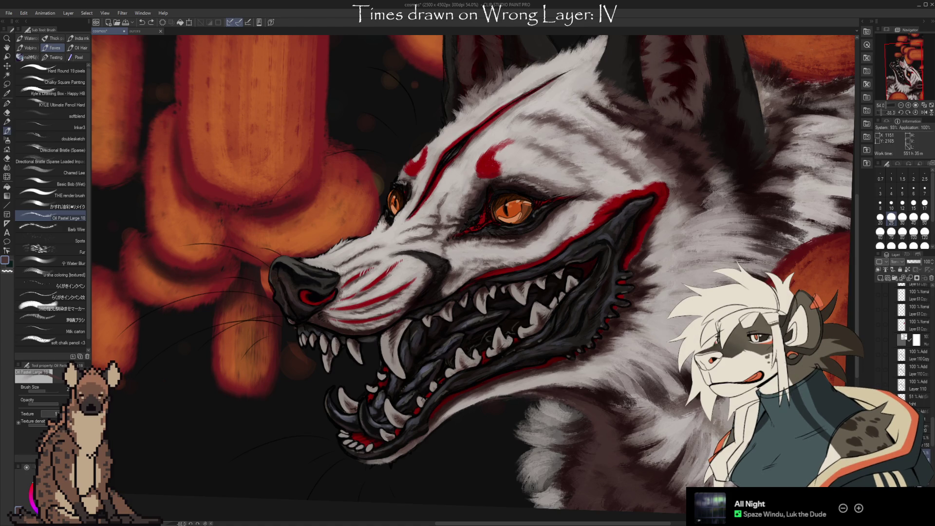
Step: Sample light grey-white from the fur and brush softer fur strokes, swapping colours as needed
left_click(351, 291, "alt")
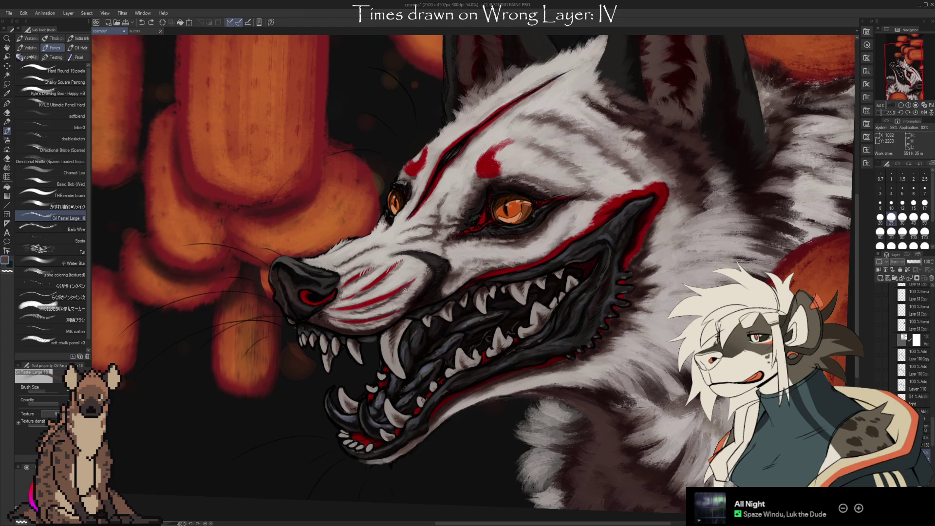
key("x")
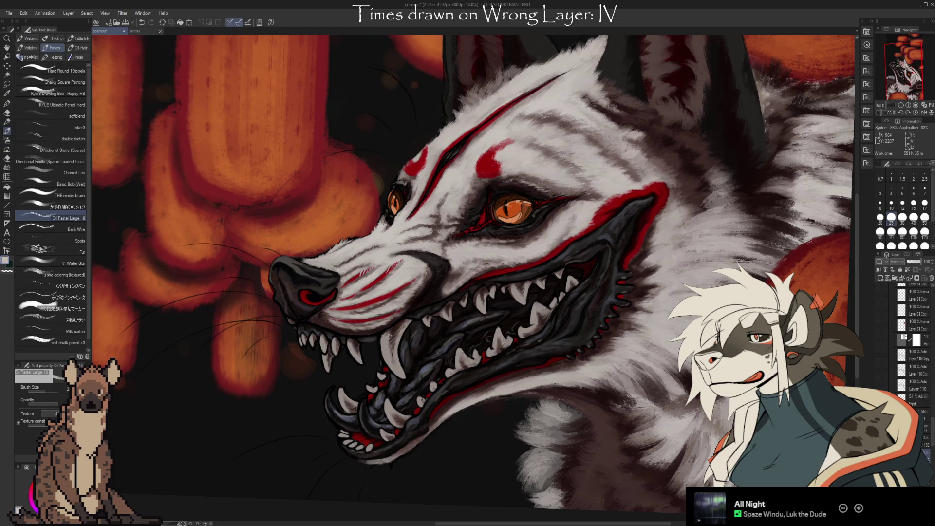
key("x")
key("i")
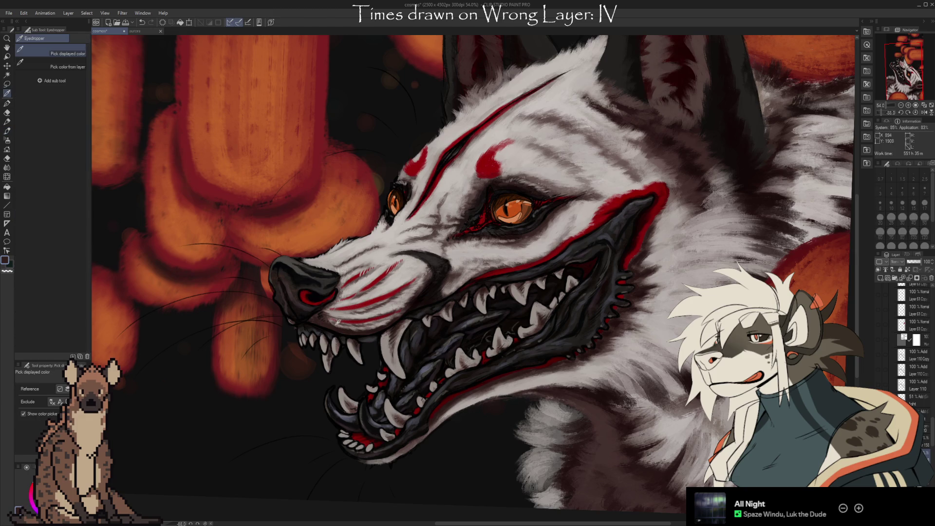
Step: Zoom onto the face and paint finer brow fur with a smaller oil pastel brush
key("b")
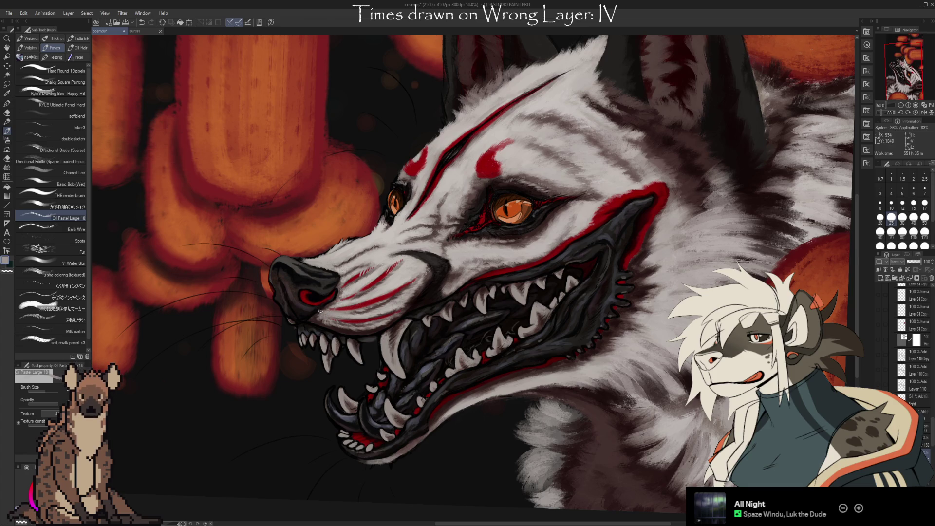
scroll(497, 425, "up", 3)
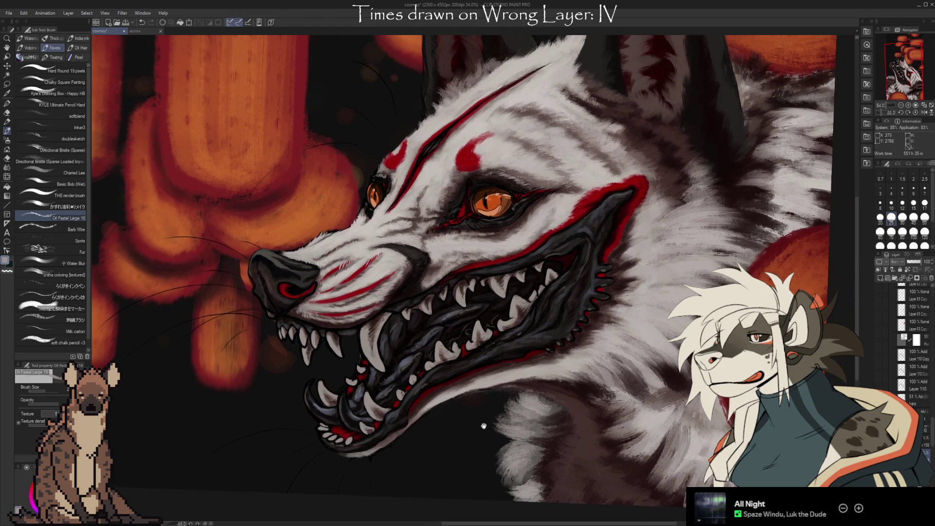
key("alt")
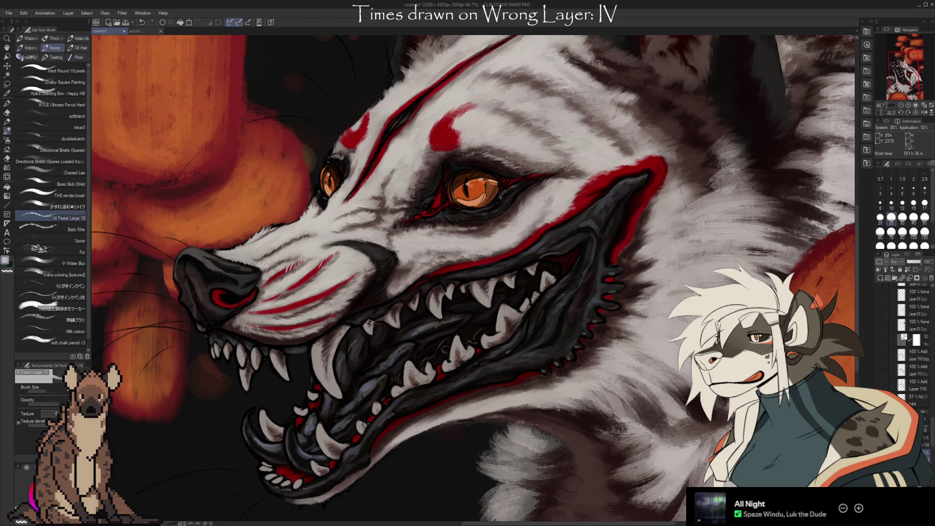
left_click_drag(455, 441, 451, 421)
mouse_move(519, 424)
left_mouse_down()
mouse_move(573, 399)
mouse_move(608, 420)
left_mouse_up()
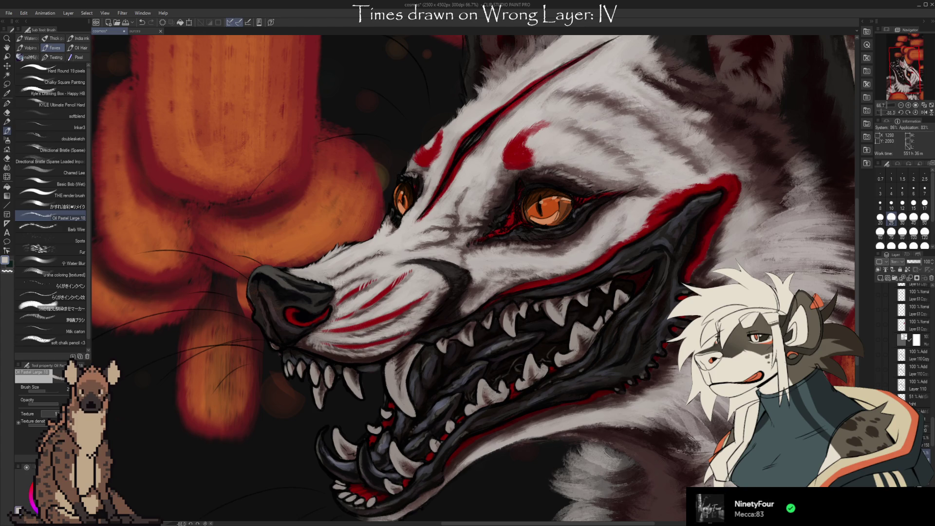
key("bracketleft")
key("bracketleft")
key("bracketleft")
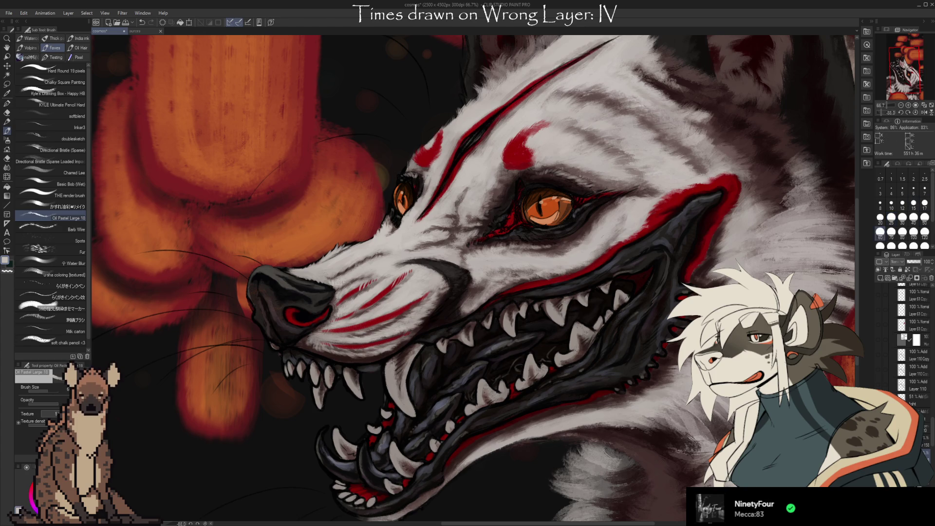
Step: Compare the brow with and without the red marks via undo/redo and keep them
key("ctrl+z")
key("ctrl+y")
key("ctrl+z")
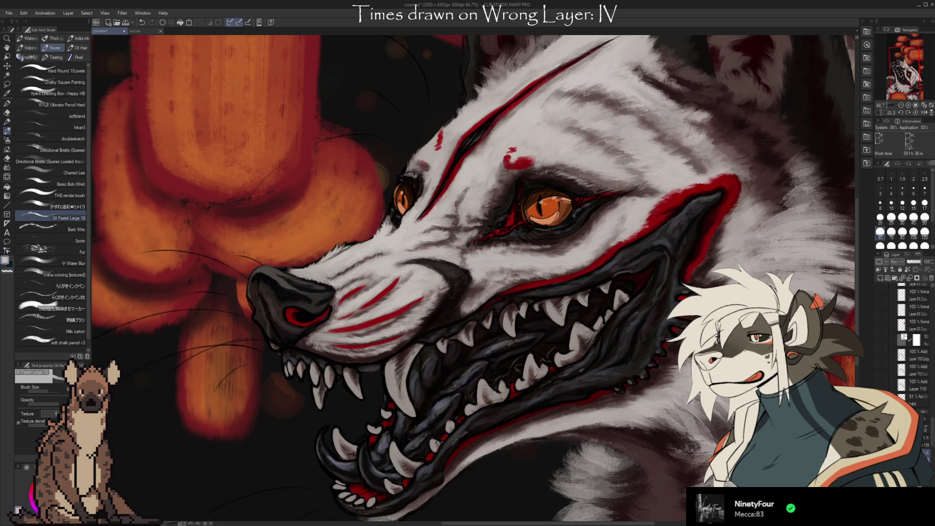
key("ctrl+y")
key("ctrl+minus")
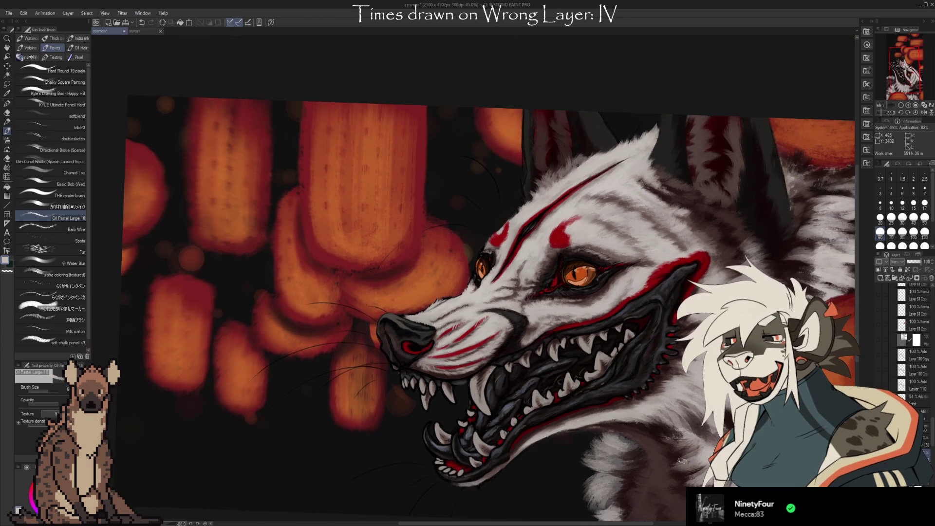
left_click_drag(585, 335, 534, 295)
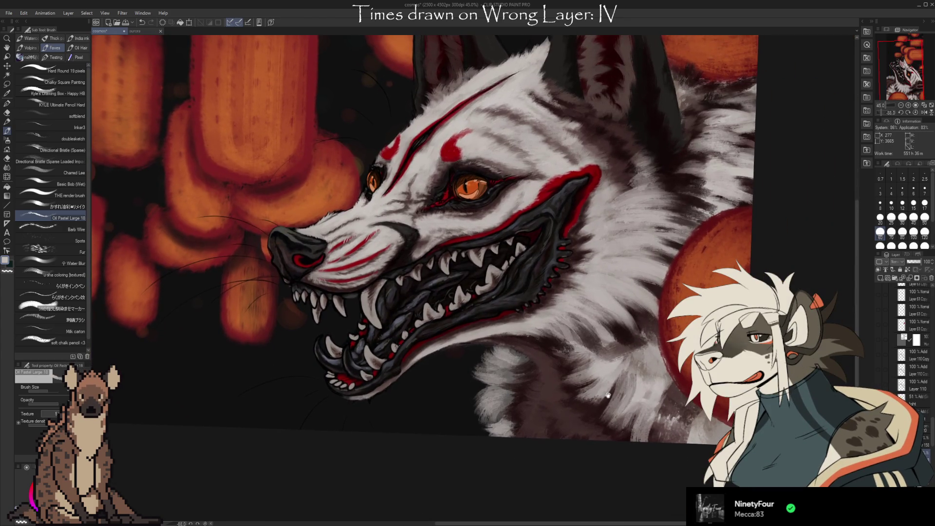
scroll(535, 295, "up", 1)
mouse_move(541, 307)
left_mouse_down()
mouse_move(594, 420)
mouse_move(561, 472)
mouse_move(549, 438)
left_mouse_up()
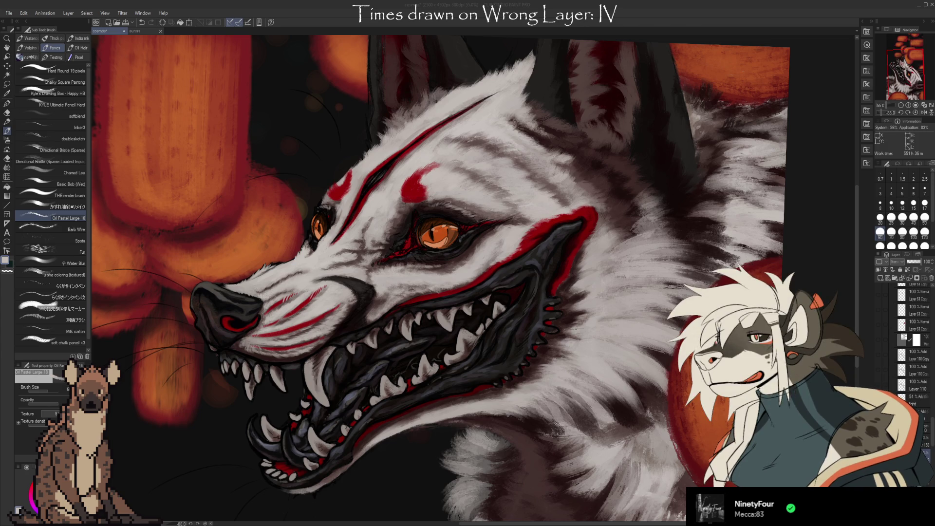
key("alt+Tab")
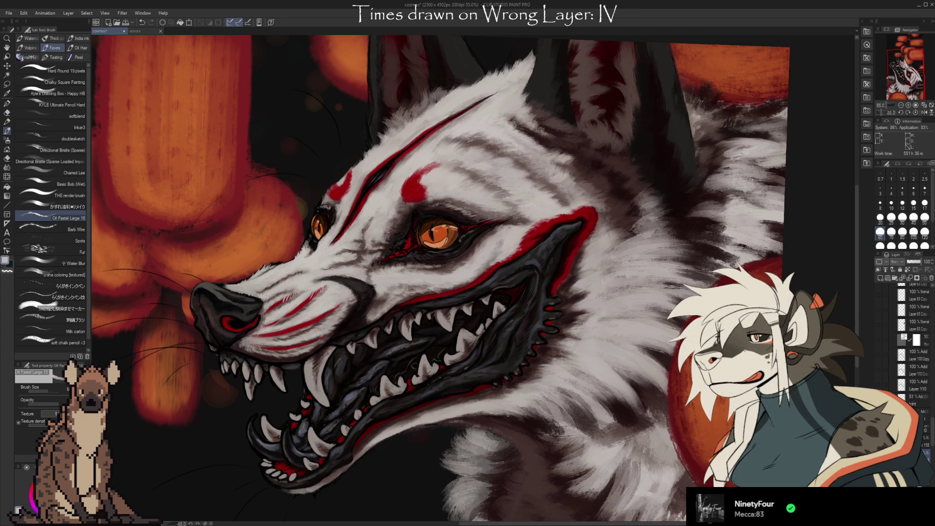
key("alt+Tab")
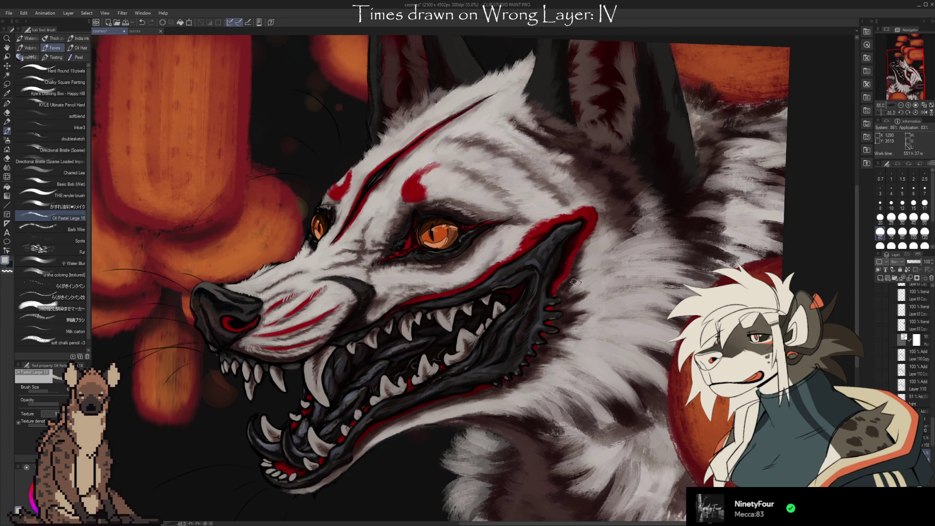
Step: Sample greys near the eye and paint fine fur strokes around it with a smaller brush
key("i")
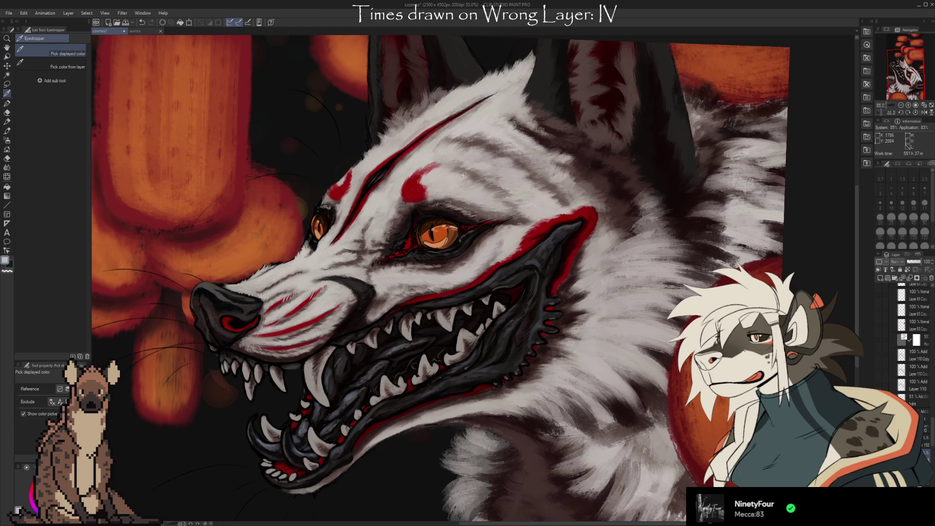
key("b")
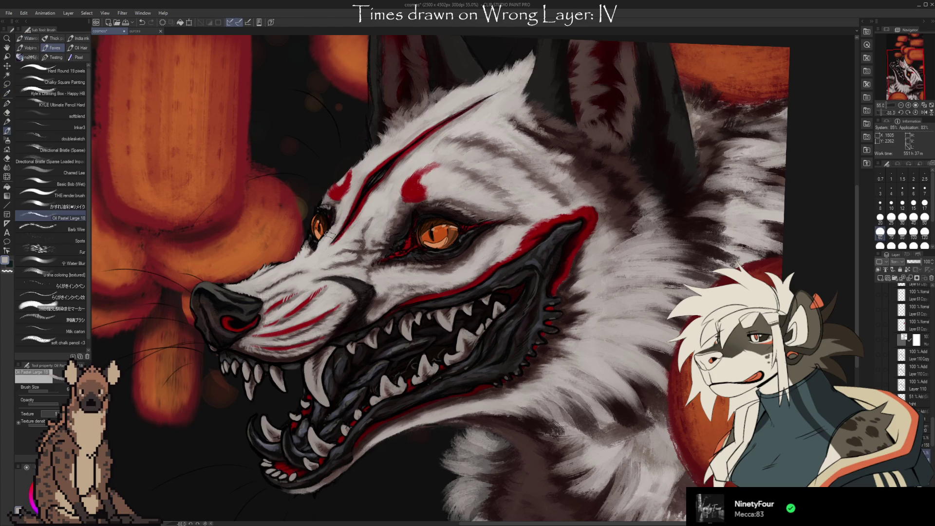
key("bracketleft")
key("bracketleft")
key("bracketleft")
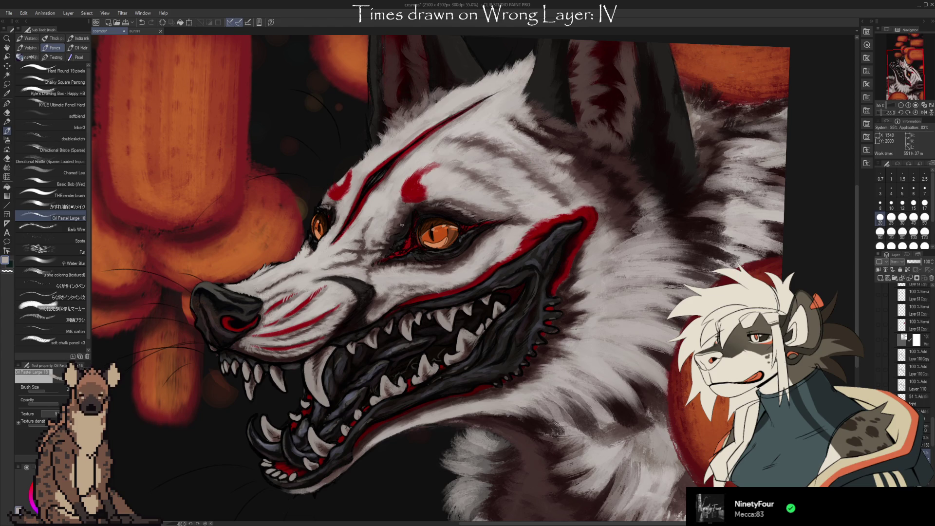
key("i")
left_click(422, 209)
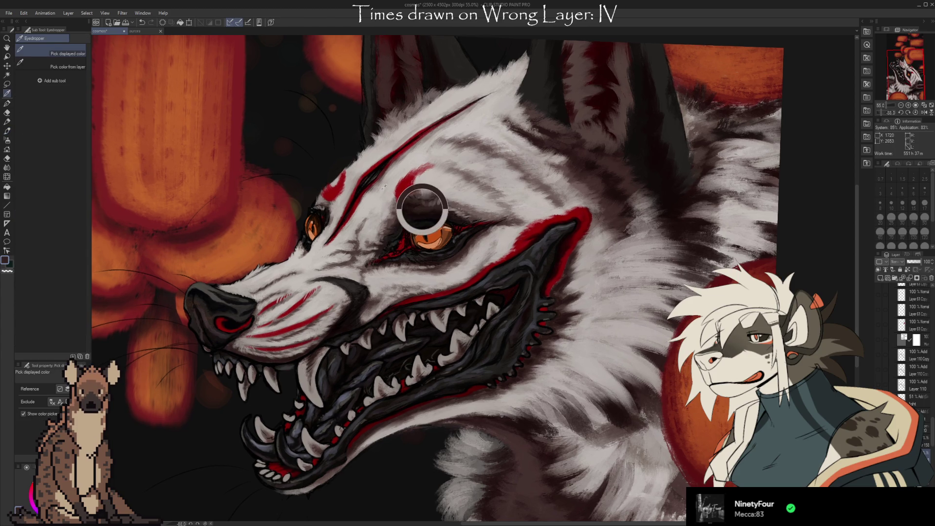
key("b")
left_click(315, 205, "alt")
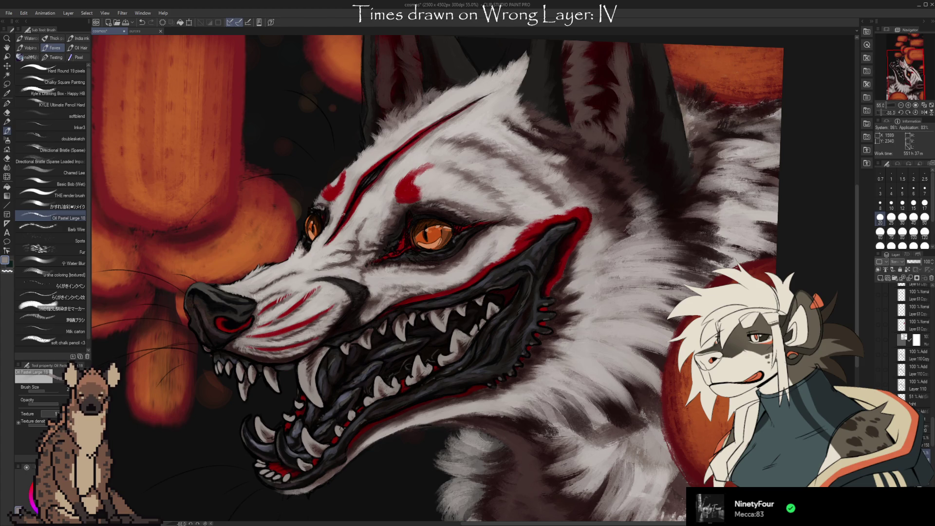
left_click_drag(464, 205, 457, 221)
Step: Sample dark purple-grey and light pinkish grey and brush the brow fur with a slightly larger brush
key("i")
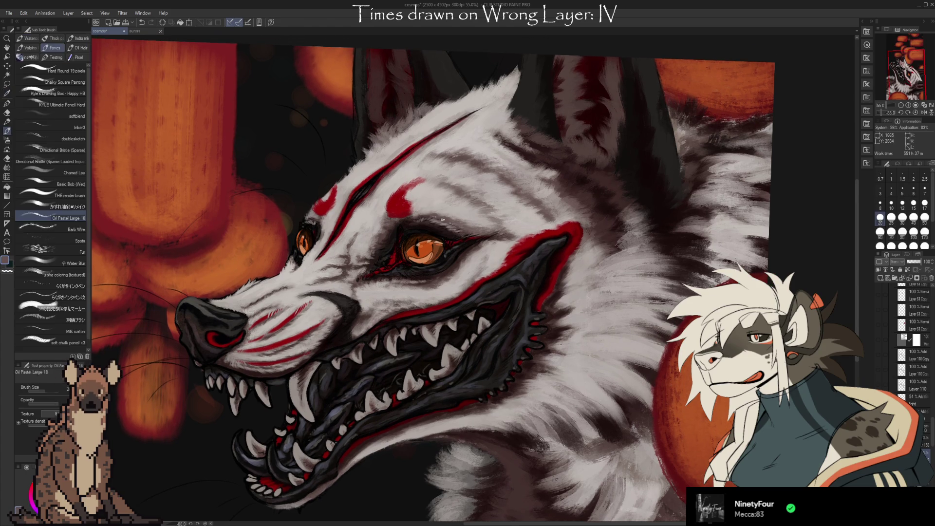
left_click(439, 219, "alt")
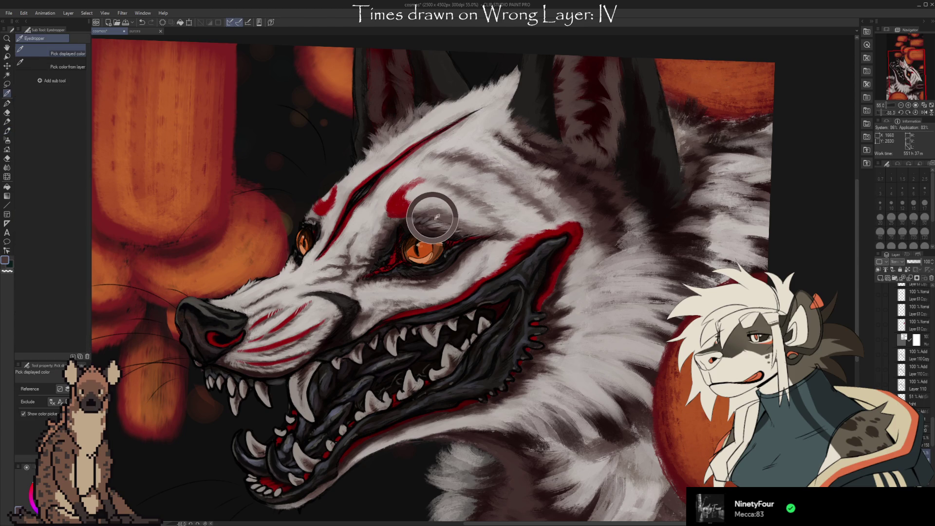
key("b")
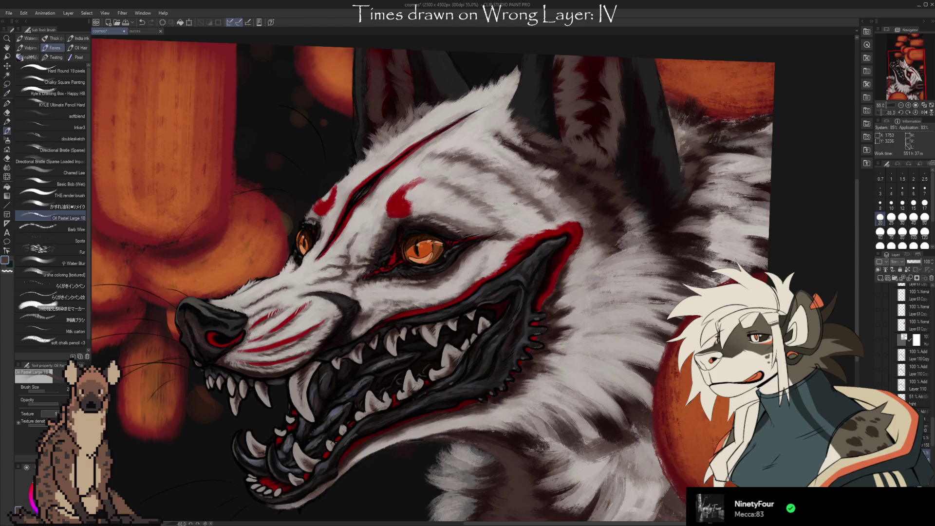
left_click(423, 216, "alt")
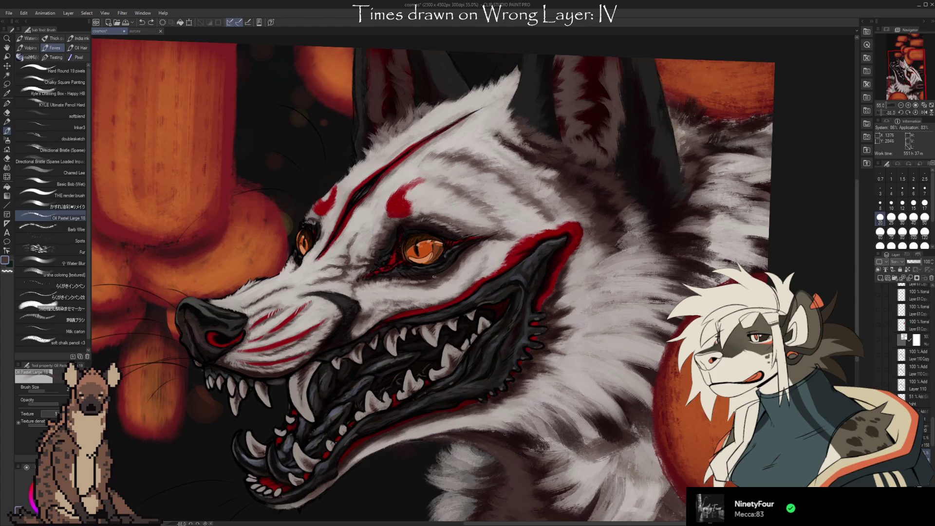
left_click(431, 293, "alt")
key("bracketright")
key("bracketright")
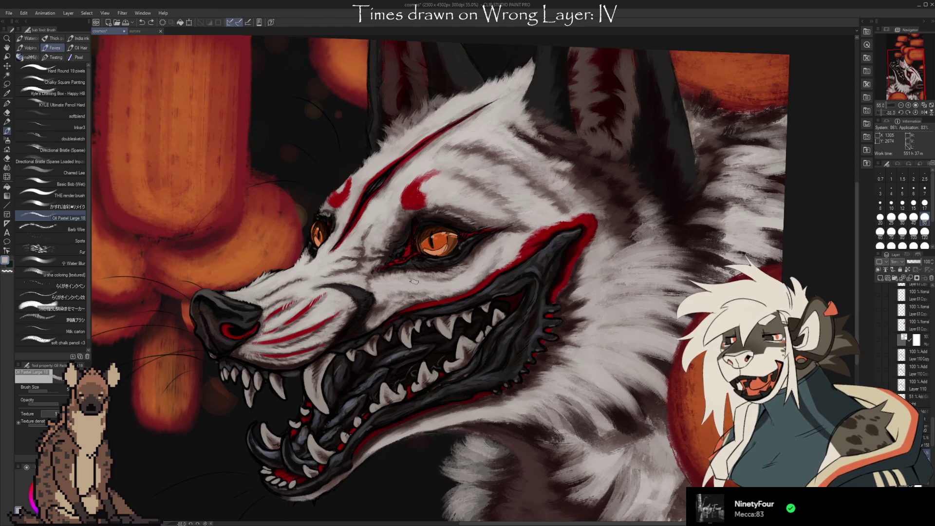
key("i")
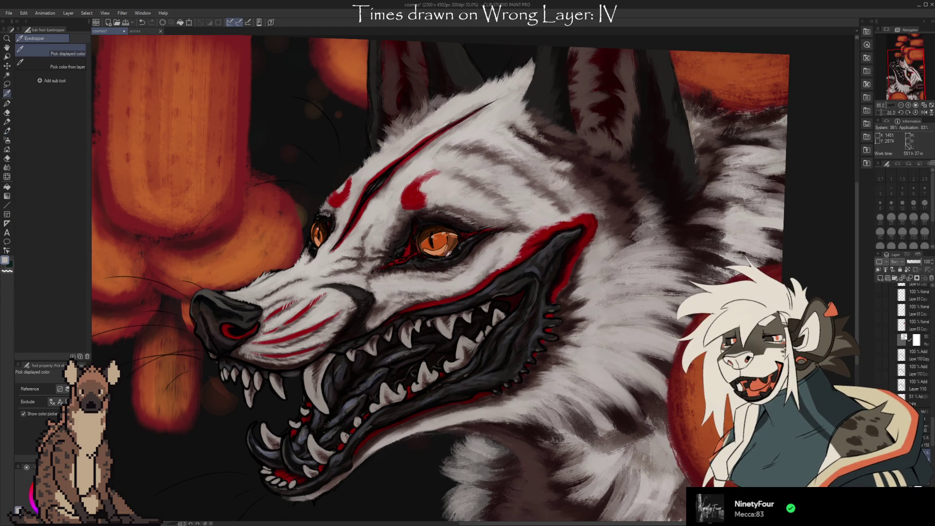
key("b")
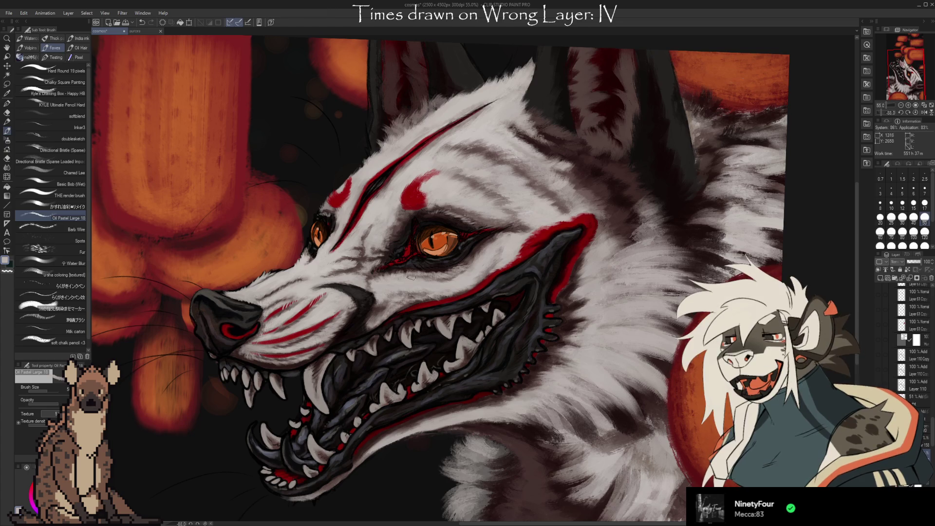
key("i")
key("b")
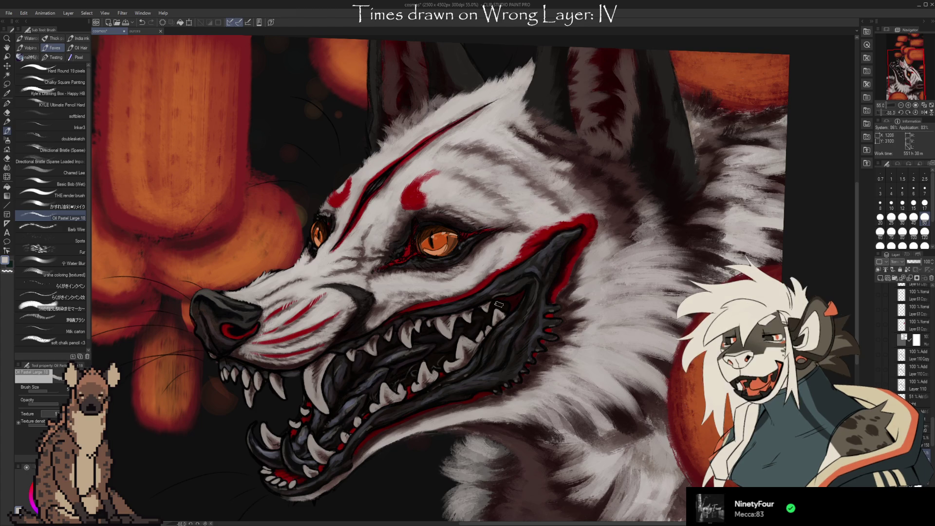
scroll(538, 286, "up", 1)
scroll(538, 287, "up", 1)
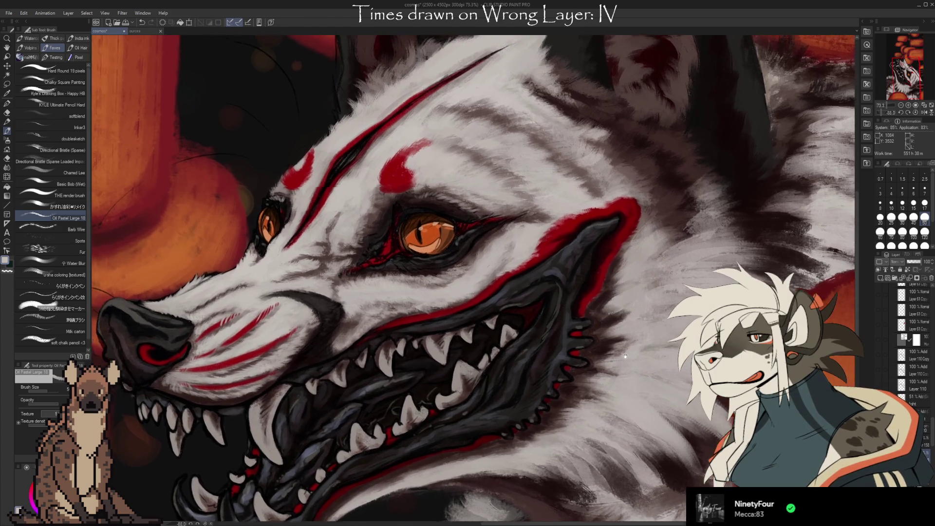
scroll(585, 307, "up", 1)
Step: Sample colours from the fur near the eye and keep refining the brow strokes
key("alt")
key("alt")
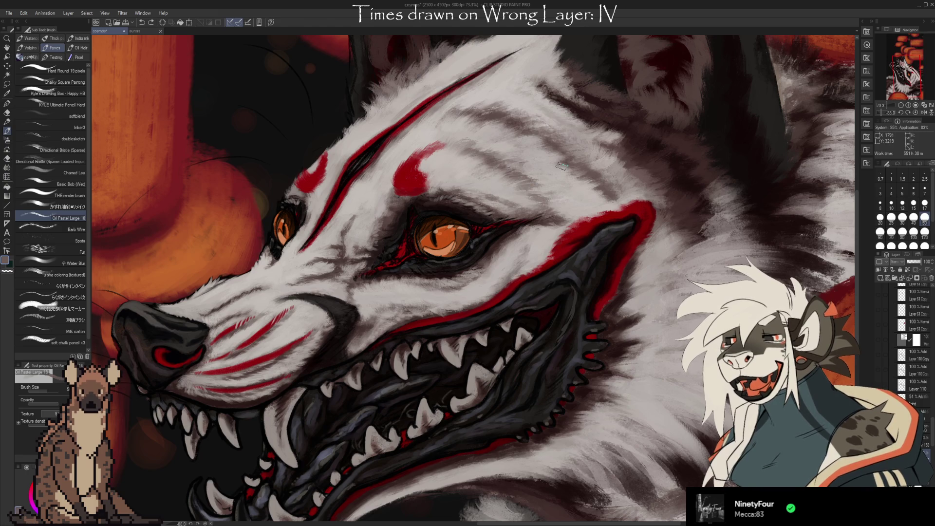
key("alt")
left_click(542, 219)
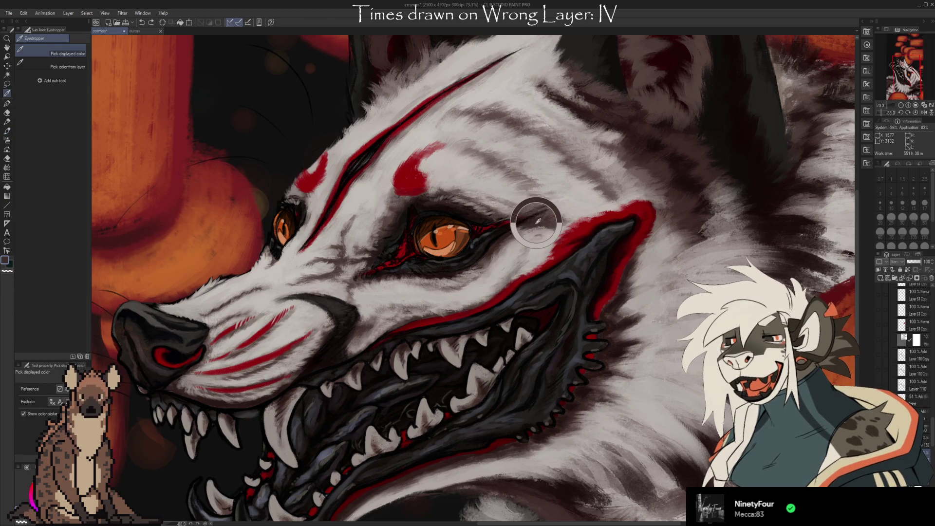
left_click(512, 250, "alt")
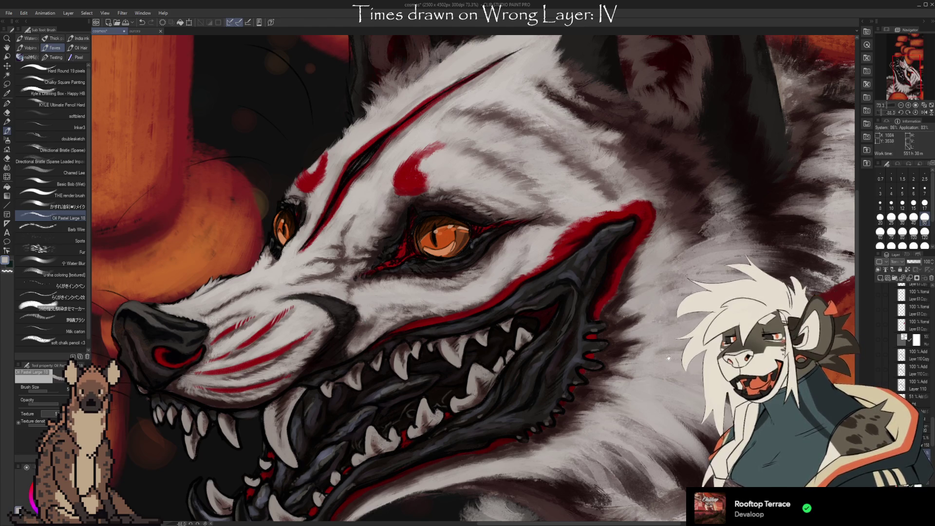
Step: Pan the canvas from the forehead down toward the jaw and neck
left_click_drag(397, 141, 404, 178)
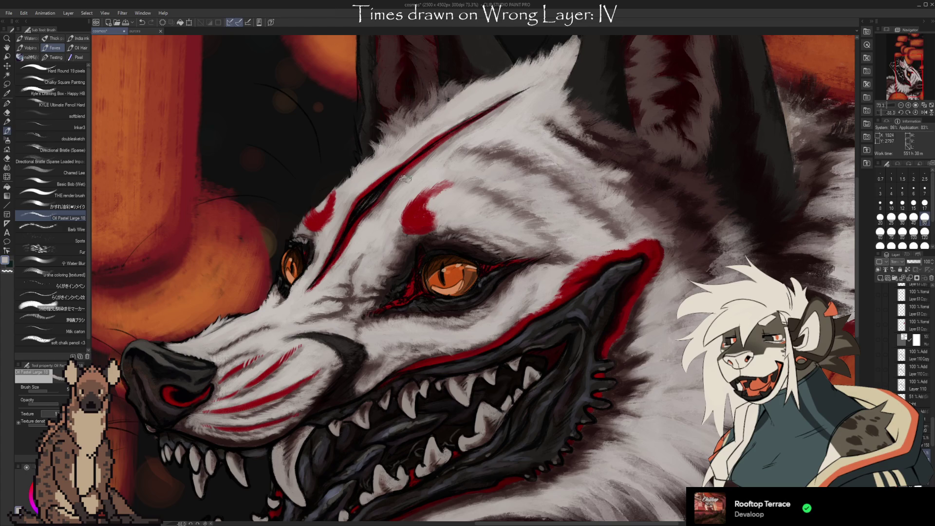
left_click_drag(641, 383, 641, 318)
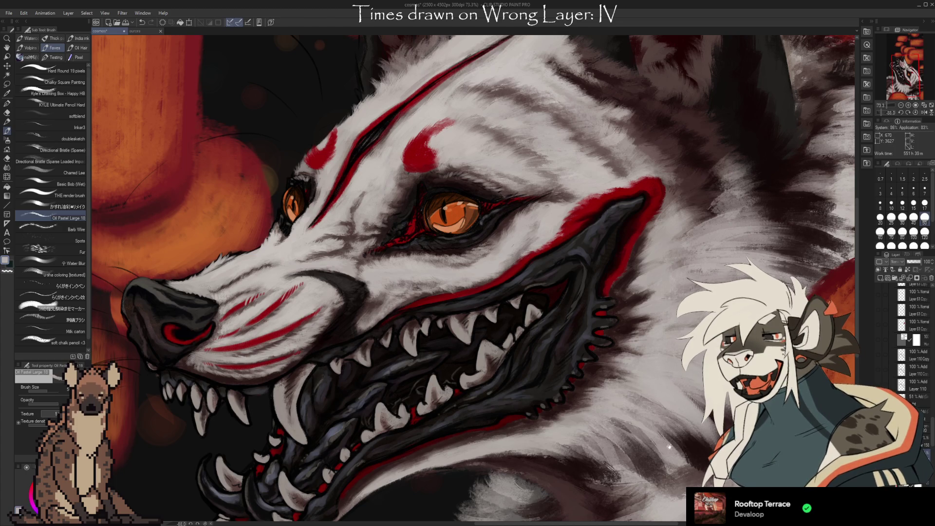
mouse_move(564, 519)
left_mouse_down()
mouse_move(608, 476)
mouse_move(626, 369)
mouse_move(718, 341)
mouse_move(647, 358)
mouse_move(636, 389)
mouse_move(666, 398)
mouse_move(666, 385)
left_mouse_up()
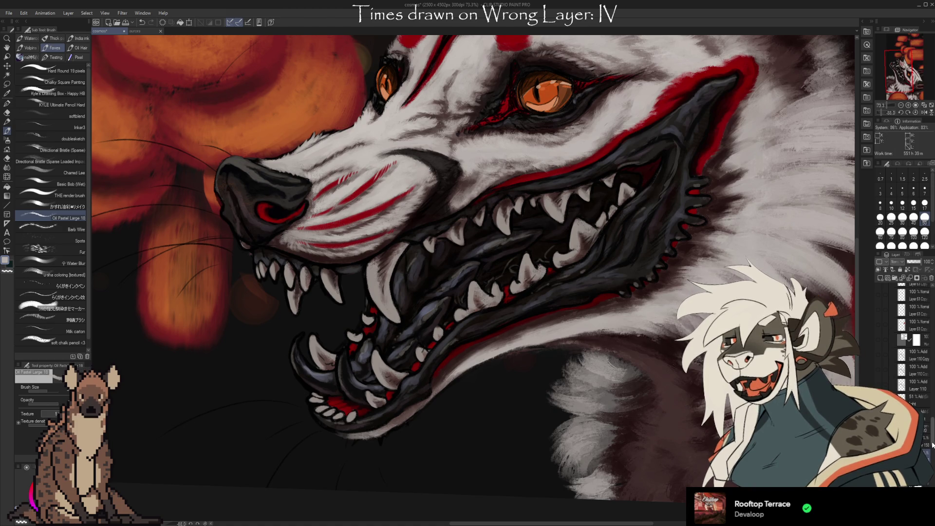
scroll(933, 454, "down", 3)
scroll(933, 452, "down", 2)
scroll(934, 451, "down", 2)
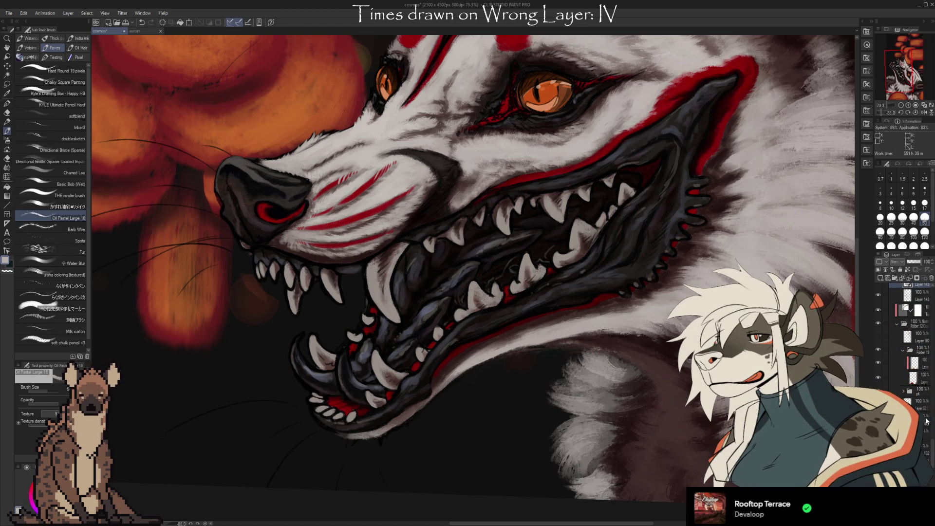
scroll(928, 438, "up", 1)
scroll(931, 445, "up", 1)
scroll(932, 451, "up", 1)
mouse_move(934, 453)
left_mouse_down()
mouse_move(931, 483)
mouse_move(932, 442)
left_mouse_up()
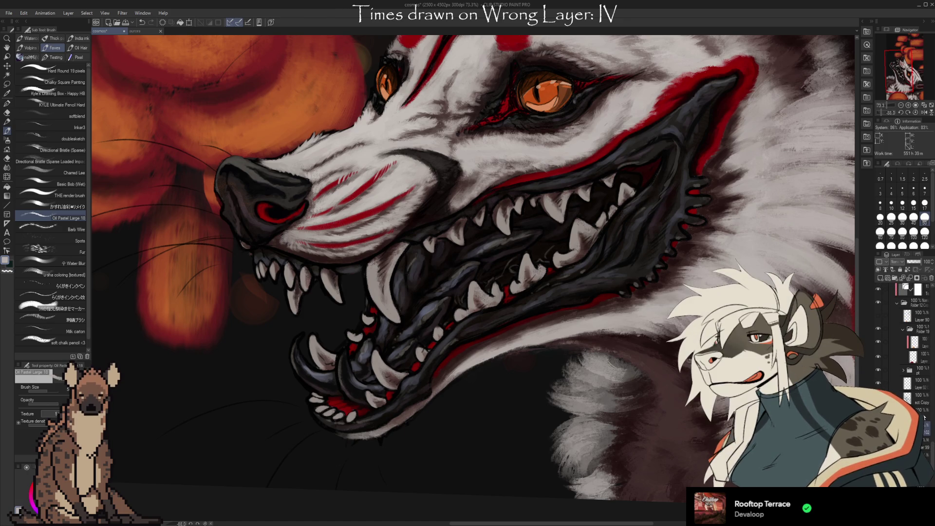
Step: Switch to the Eraser tool with the Kneaded eraser sub-tool
key("e")
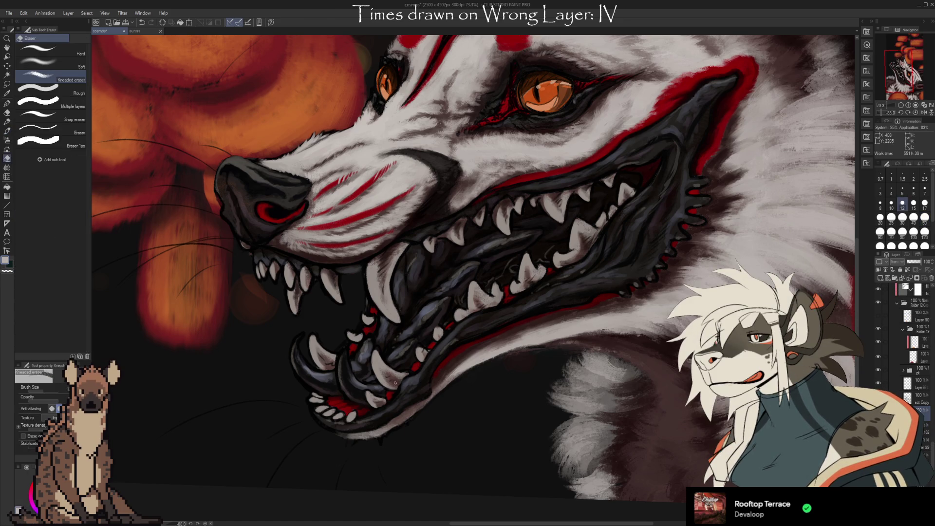
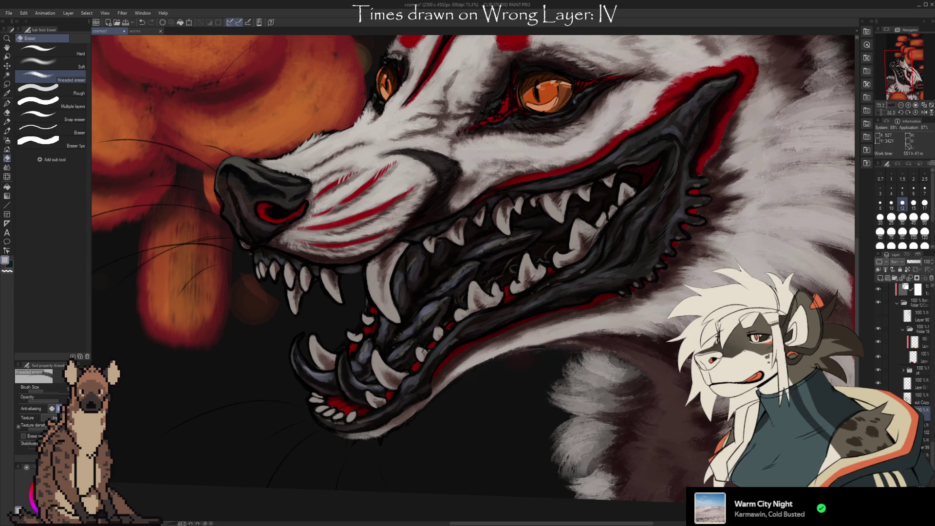
Step: Compare the dark fur strokes and mouth shading by toggling their layers, restoring the red marks above the eyes
left_click_drag(731, 368, 682, 380)
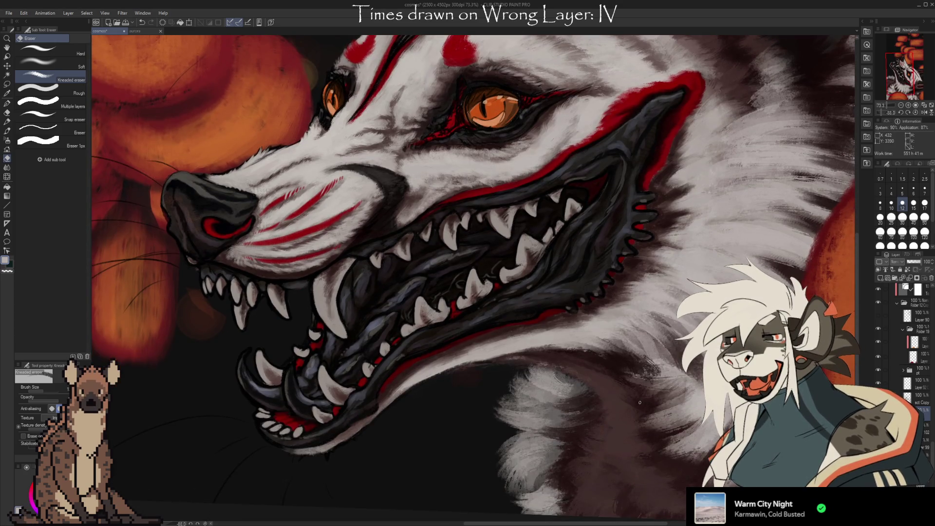
scroll(592, 407, "down", 1)
scroll(578, 407, "down", 1)
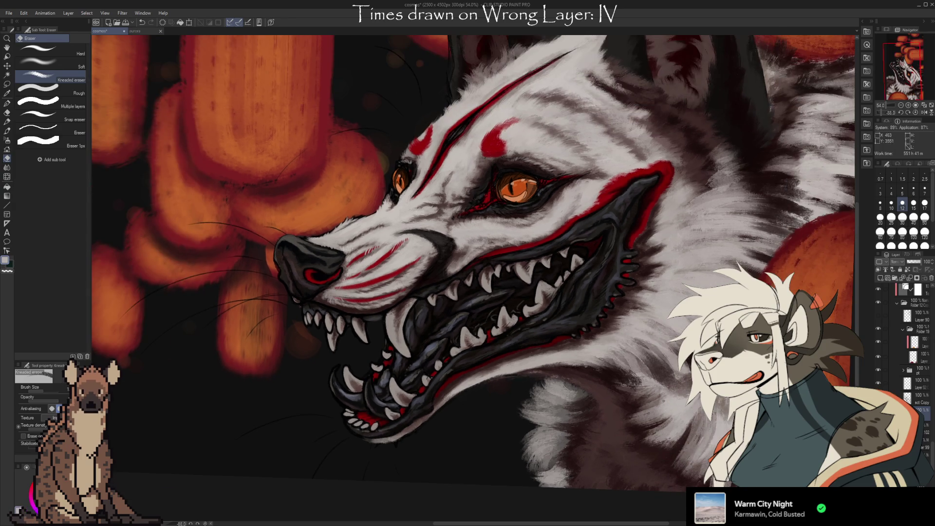
left_click_drag(574, 437, 623, 421)
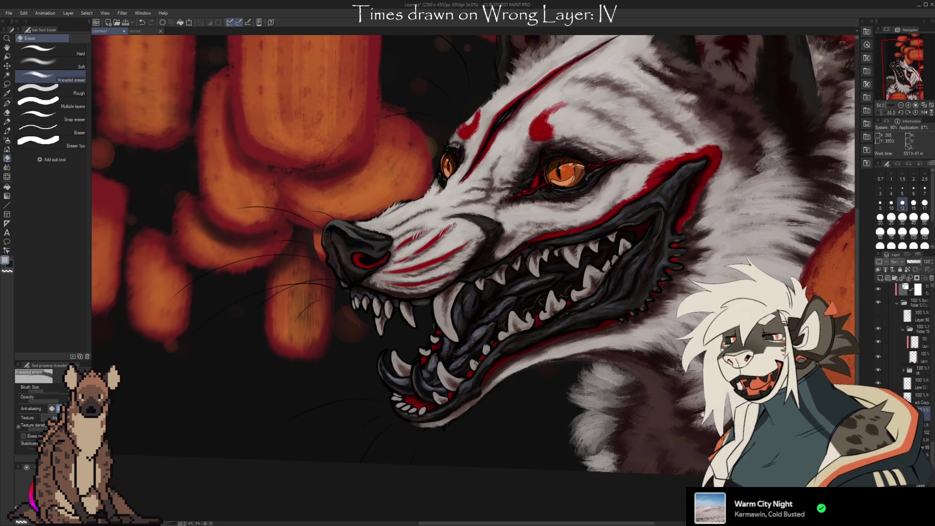
left_click_drag(692, 433, 675, 420)
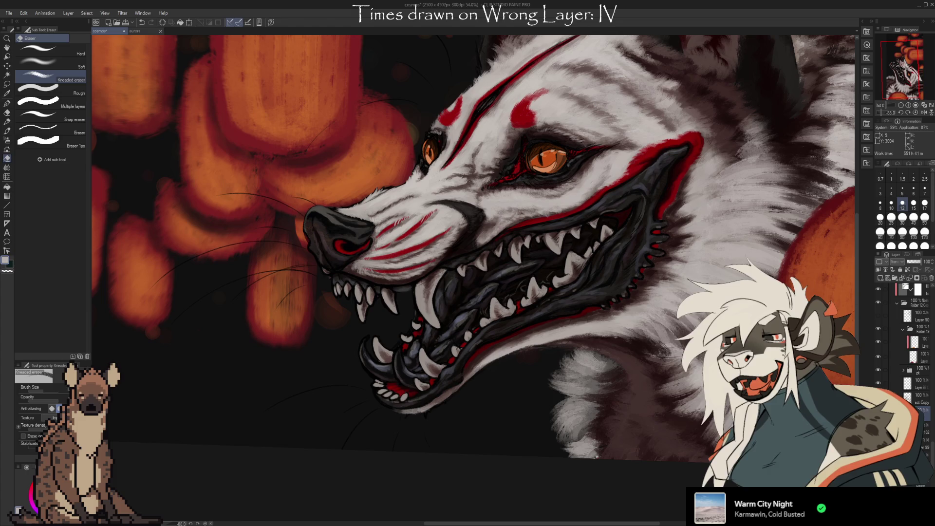
scroll(914, 344, "up", 3)
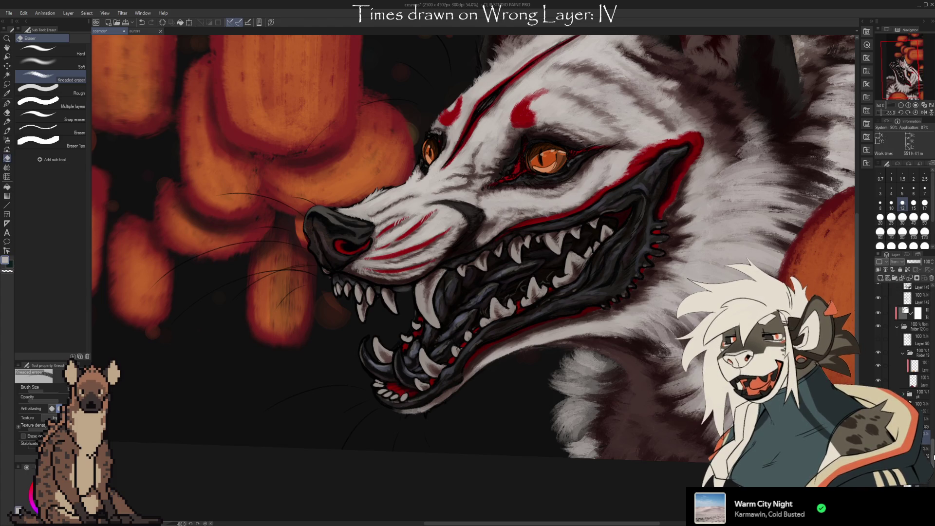
scroll(913, 343, "up", 2)
scroll(914, 344, "up", 2)
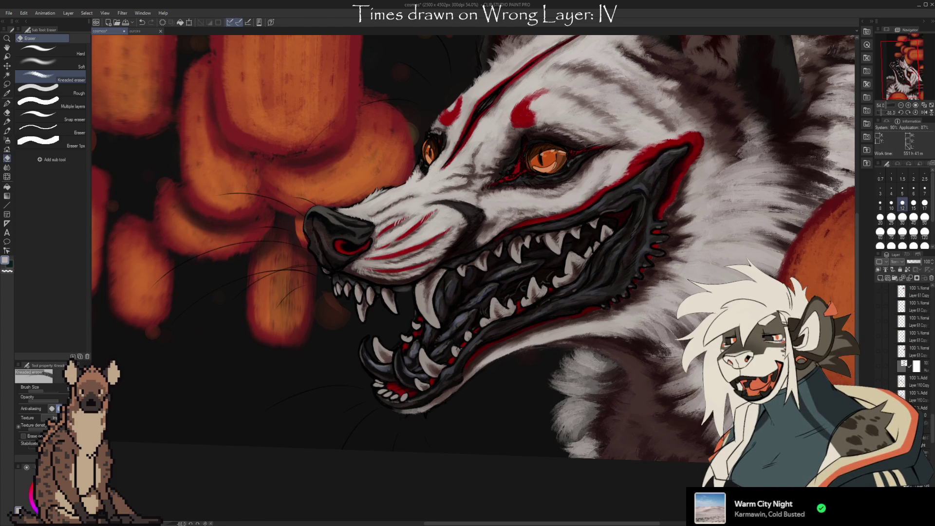
left_click(882, 366)
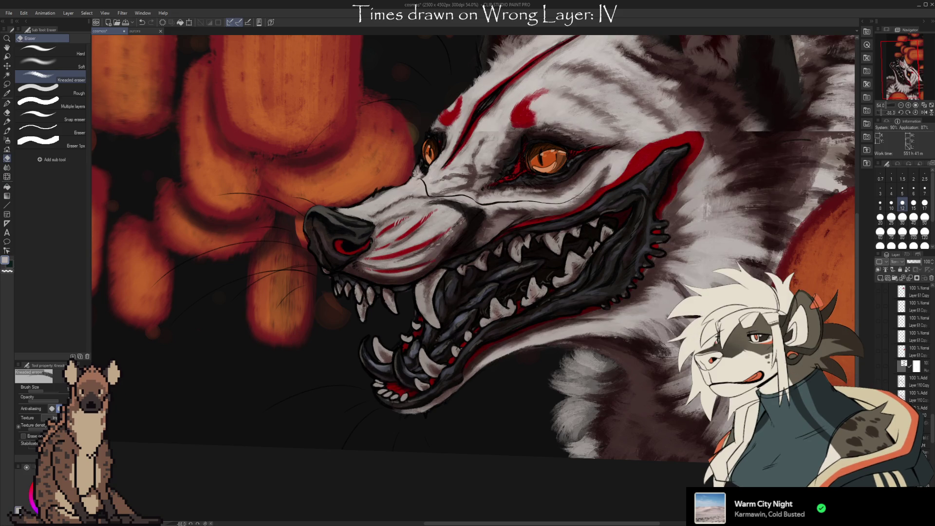
left_click(882, 365)
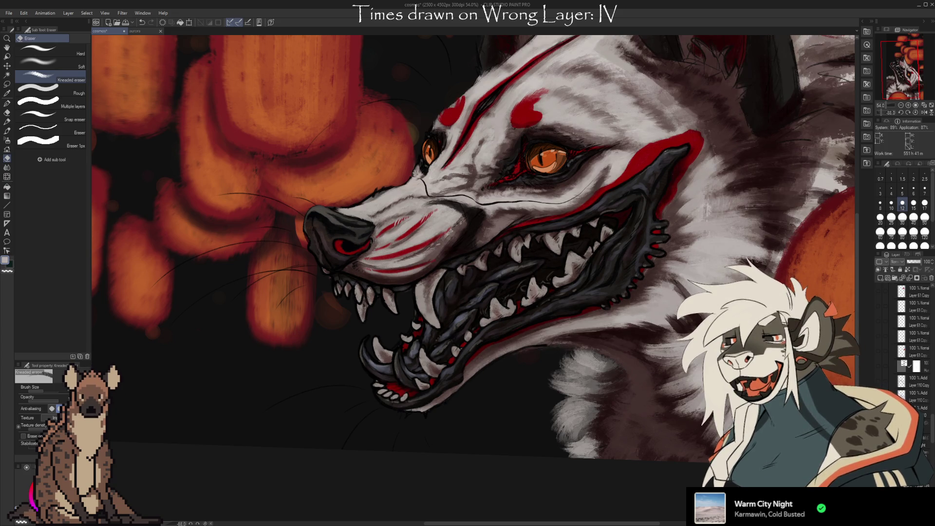
left_click(882, 365)
left_click(882, 366)
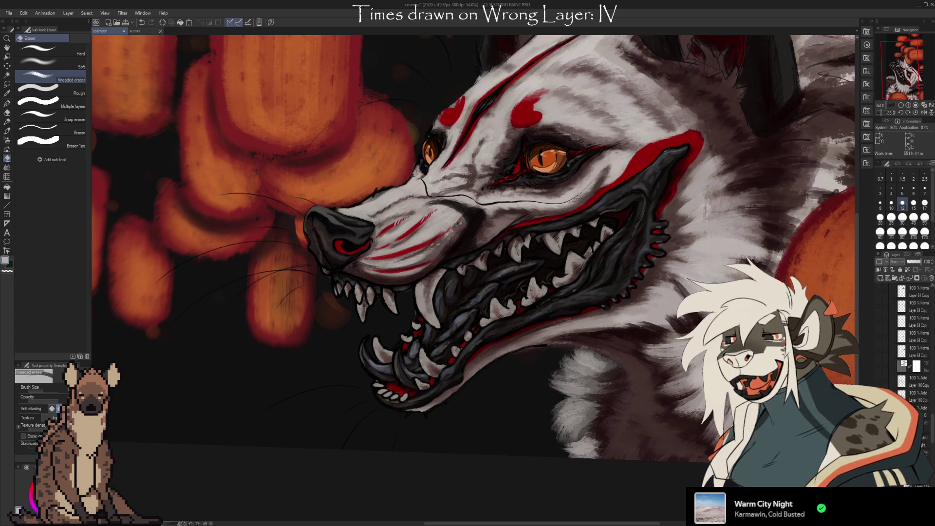
left_click(881, 380)
key("ctrl+z")
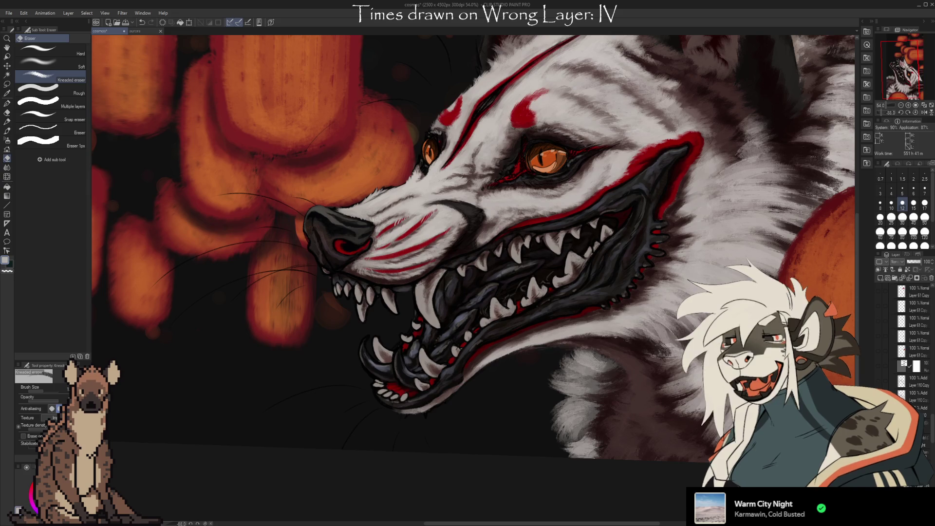
left_click(882, 365)
left_click(882, 365)
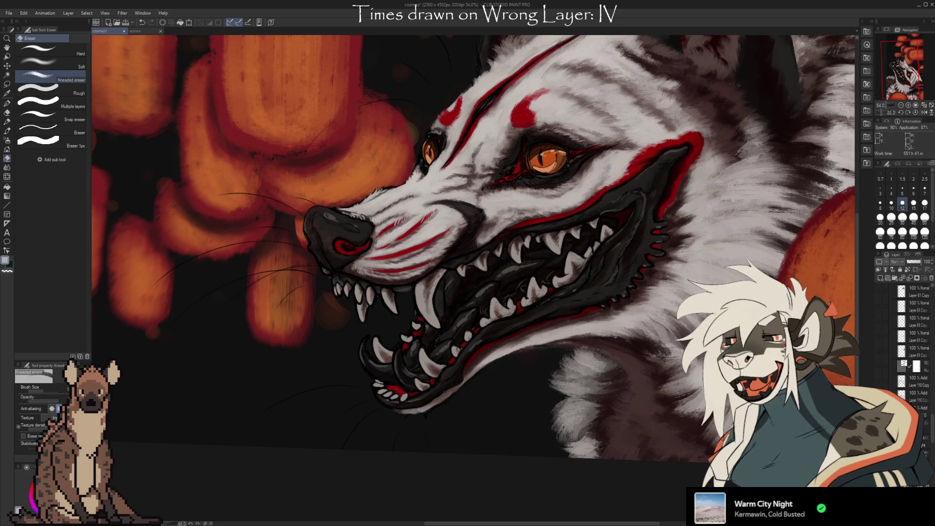
scroll(911, 366, "down", 4)
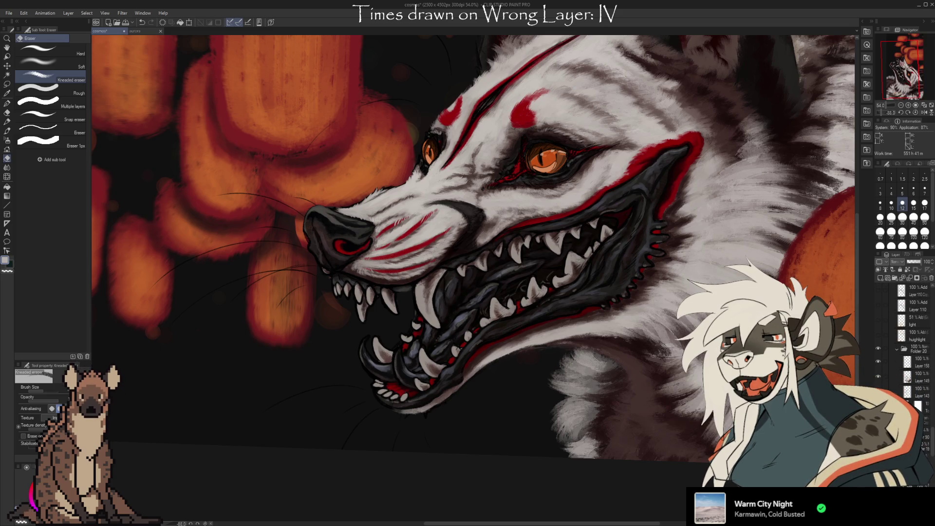
scroll(911, 366, "down", 4)
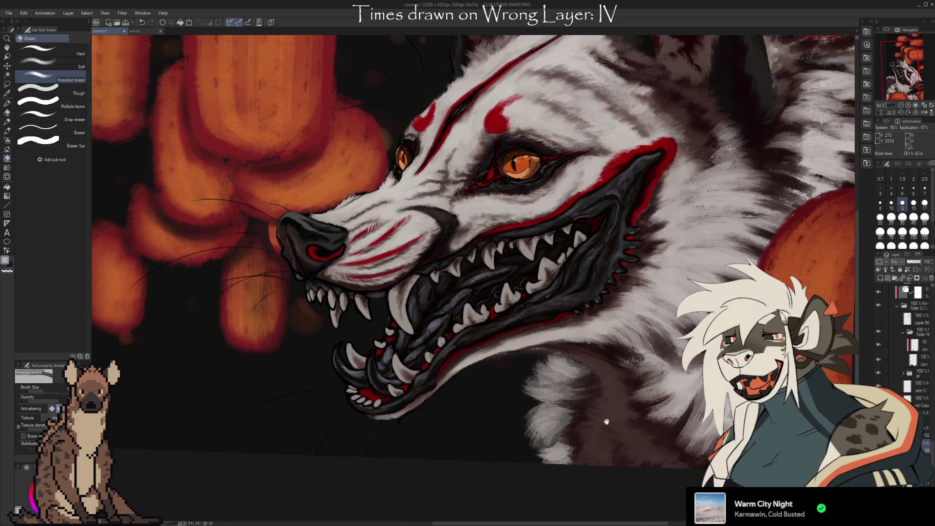
Step: Keep the red forehead marks by undoing the erase, then return to the oil pastel brush
left_click_drag(625, 410, 577, 432)
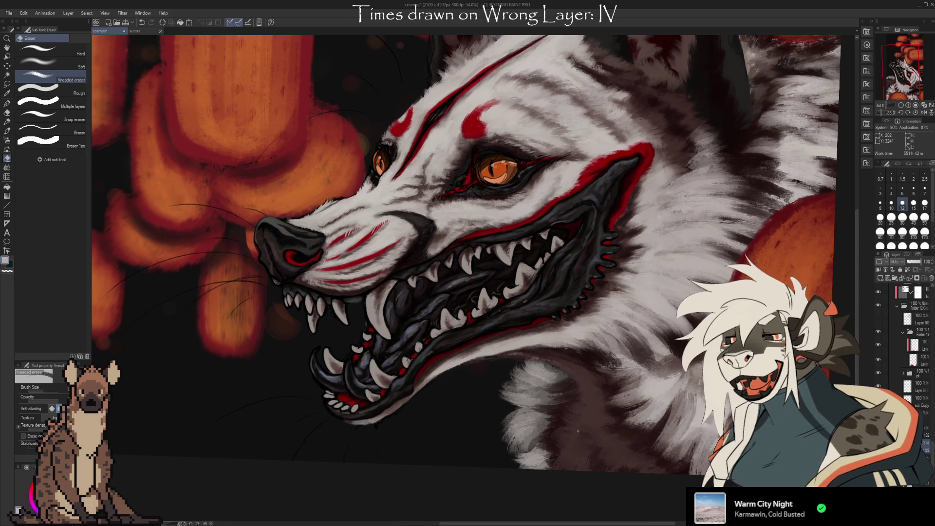
scroll(929, 449, "down", 2)
scroll(925, 446, "down", 3)
scroll(922, 443, "down", 2)
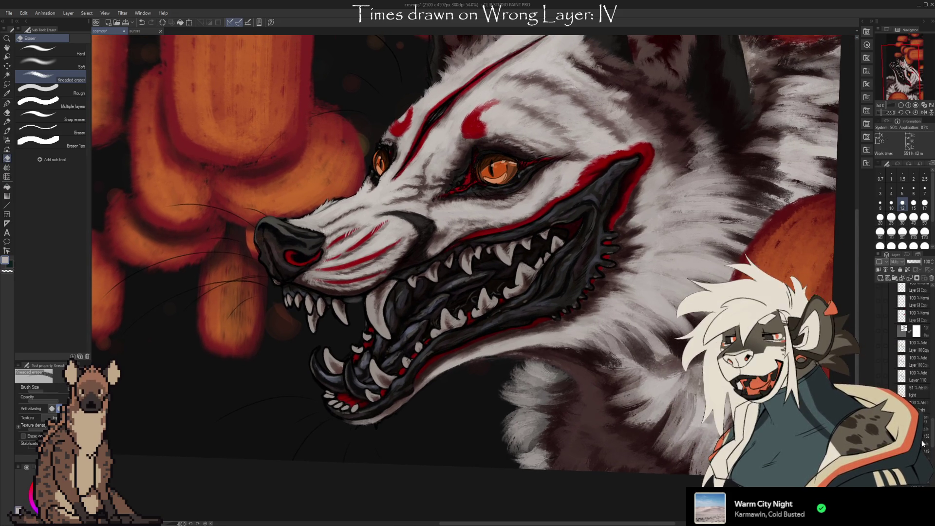
left_click_drag(465, 118, 494, 129)
key("ctrl+z")
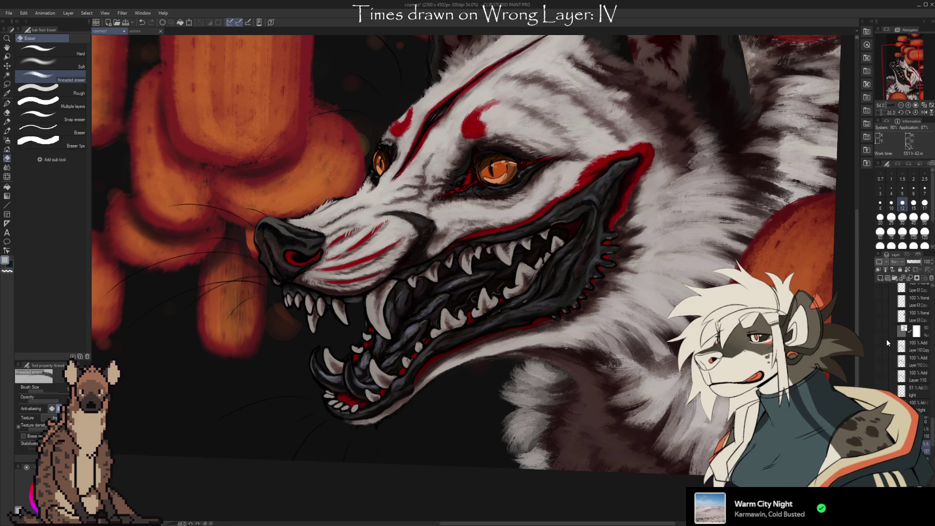
key("i")
key("b")
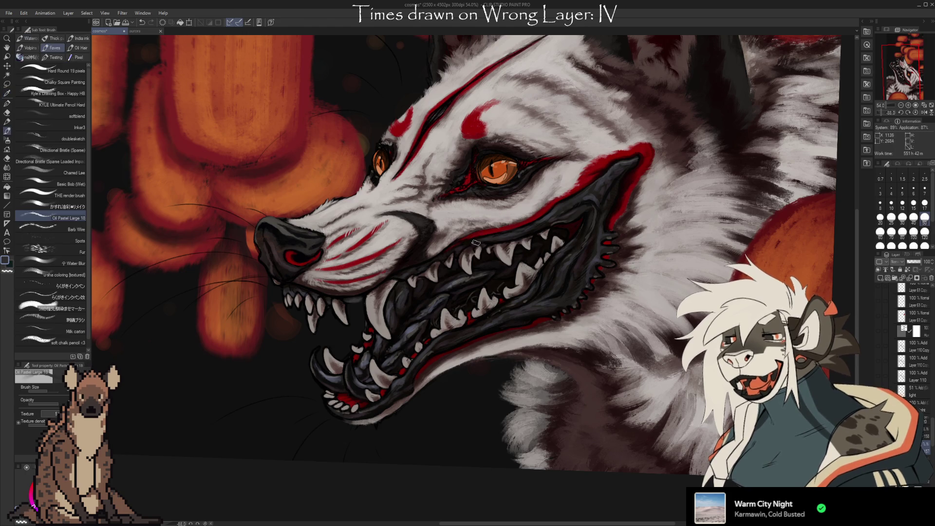
Step: Reduce the brush size a step and sample the light grey of the white fur near the eye
key("bracketleft")
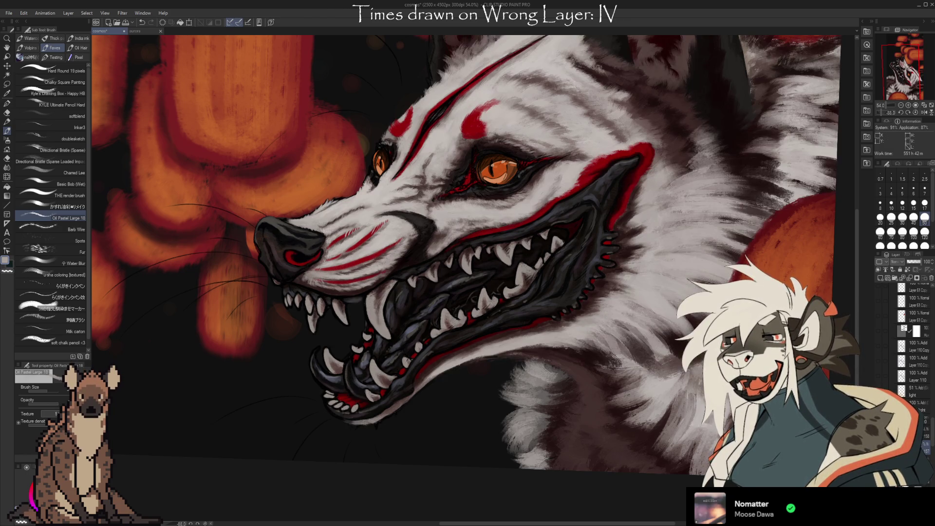
left_click_drag(468, 241, 438, 257)
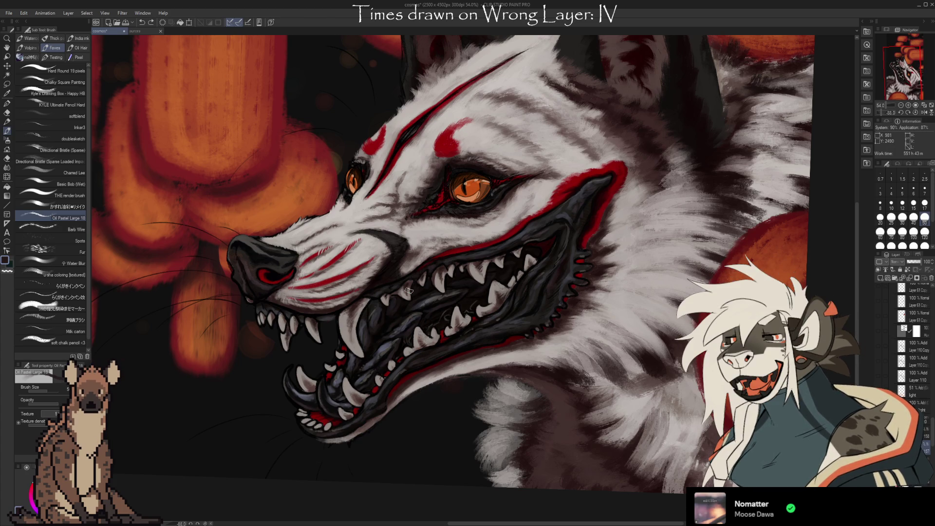
left_click(511, 209, "alt")
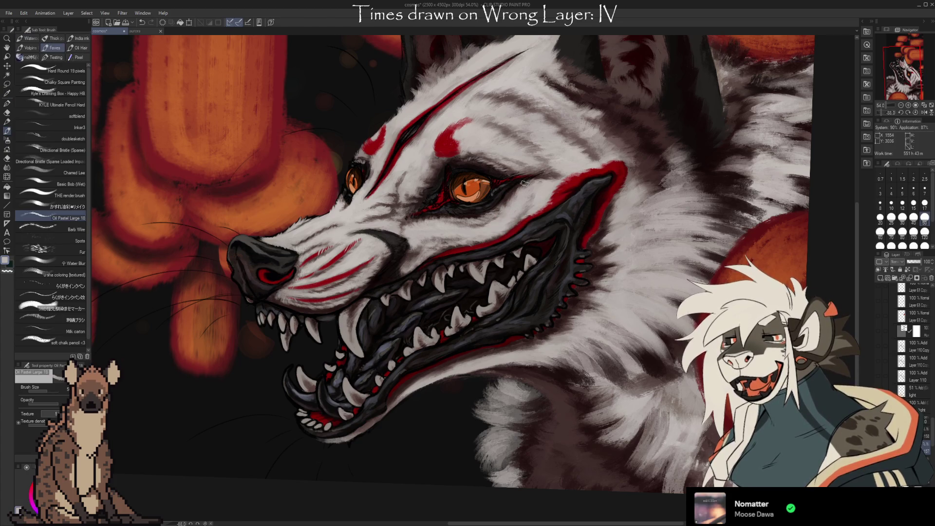
left_click(539, 184, "alt")
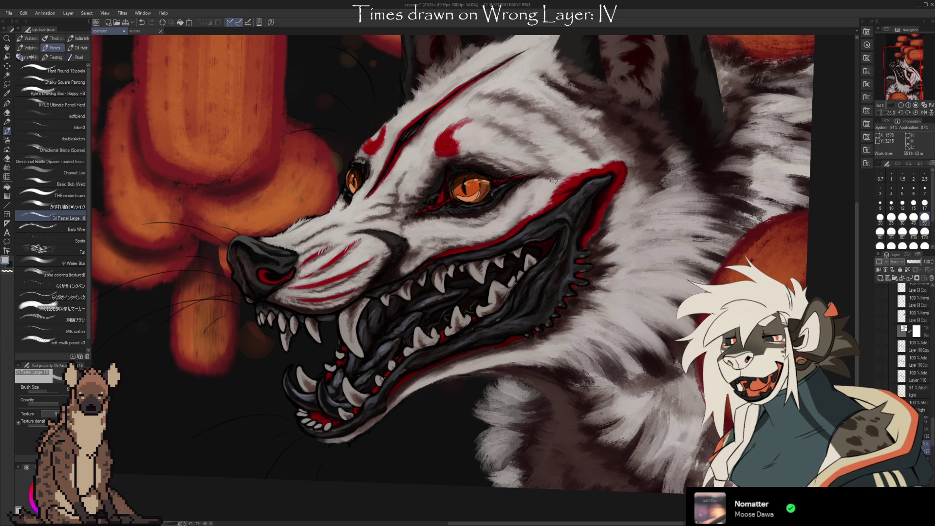
mouse_move(647, 396)
left_mouse_down()
mouse_move(617, 430)
mouse_move(583, 426)
left_mouse_up()
left_click(589, 179, "alt")
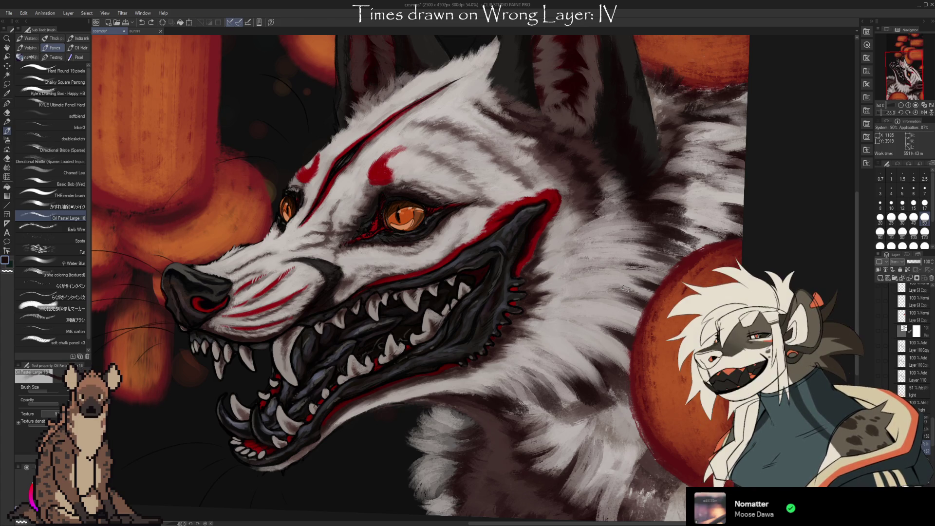
Step: Sample fur colours from the wolf's coat with the eyedropper and return to the brush
key("i")
key("b")
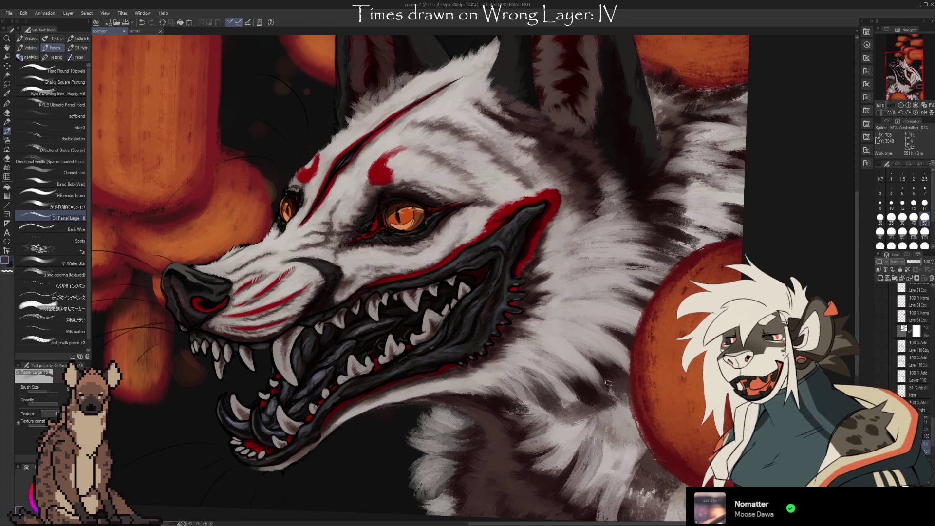
key("i")
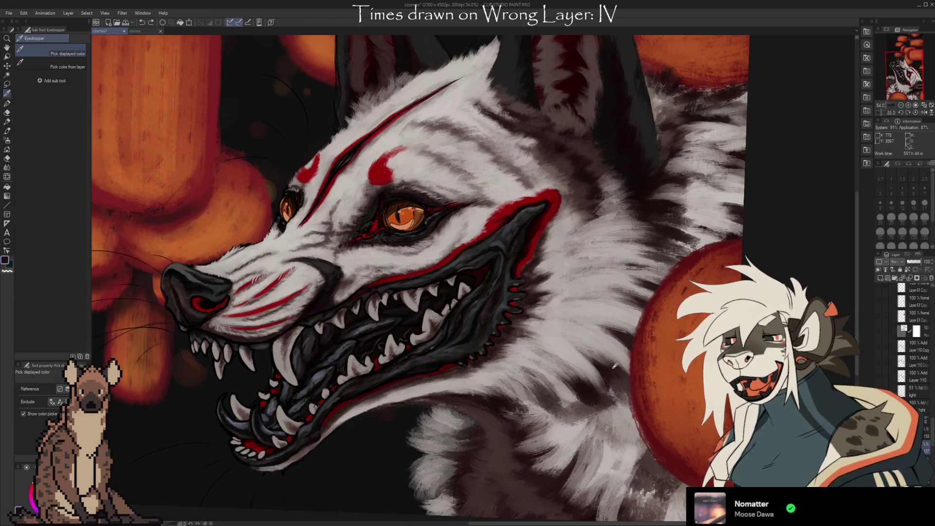
left_click(624, 342)
left_click(653, 286)
key("b")
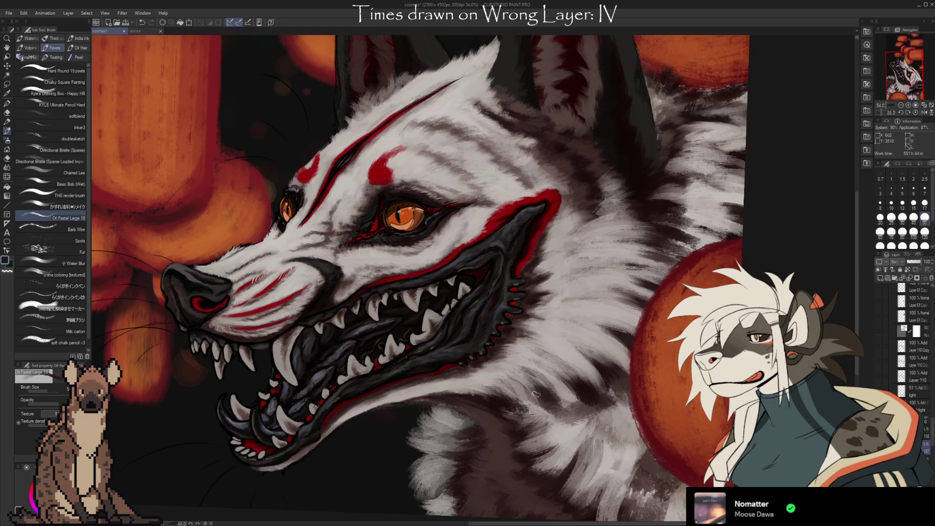
Step: Pick further fur tones from the neck area as the painting colour
left_click(586, 411, "alt")
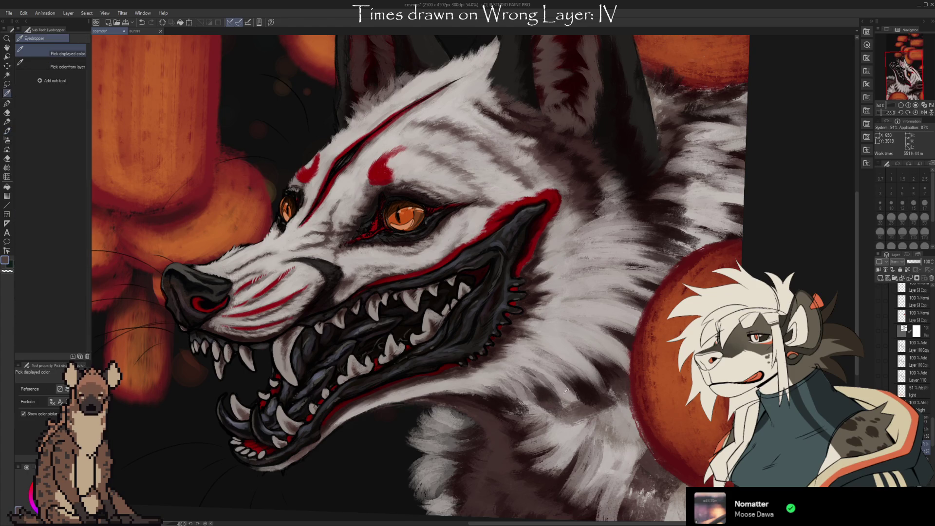
left_click(560, 398, "alt")
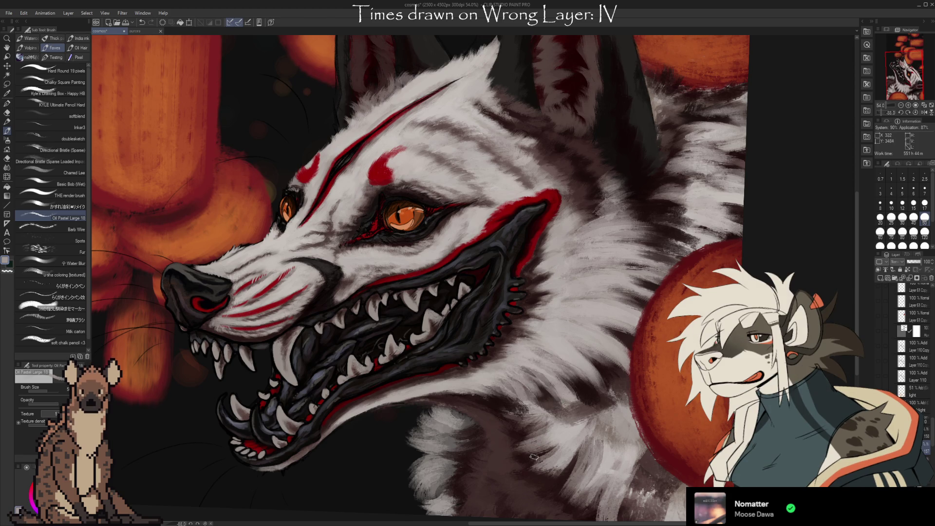
left_click_drag(612, 406, 615, 351)
left_click(578, 376, "alt")
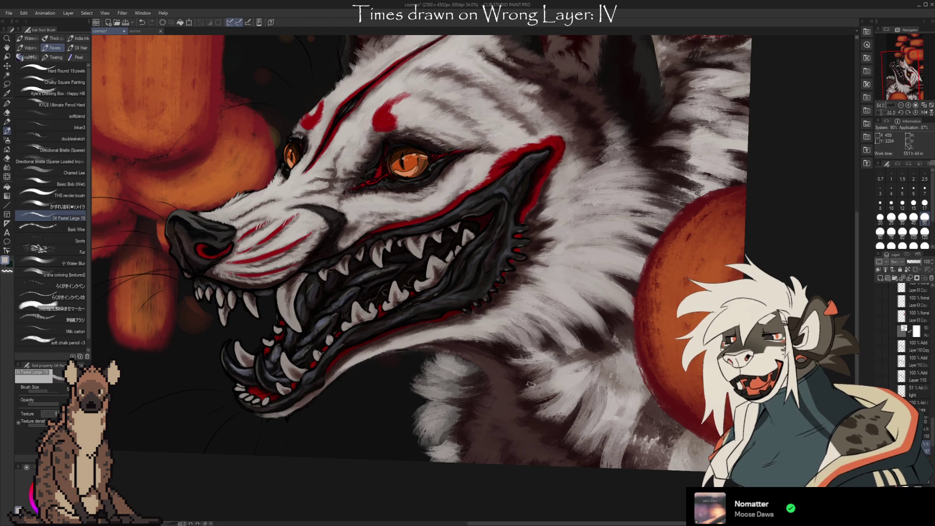
left_click_drag(602, 395, 666, 369)
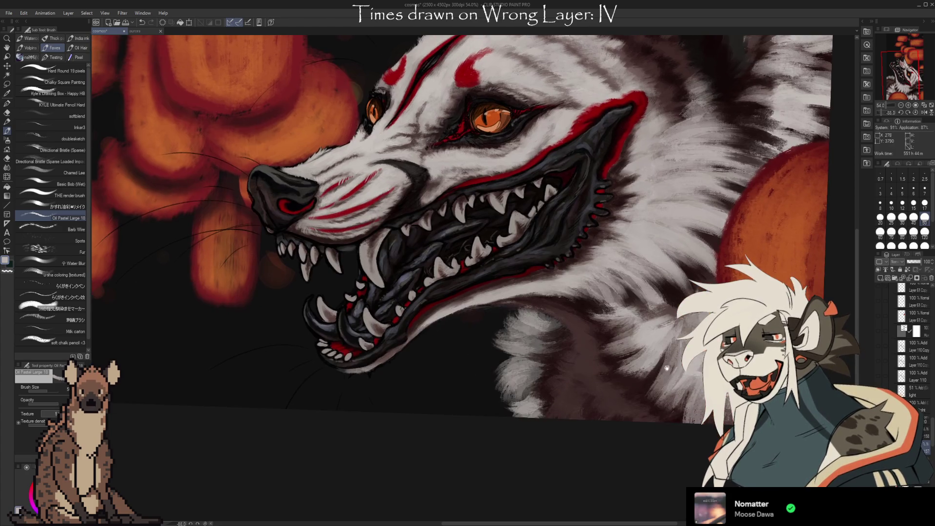
Step: Alternate between the dark and light grey painting colours while working the neck fur
key("x")
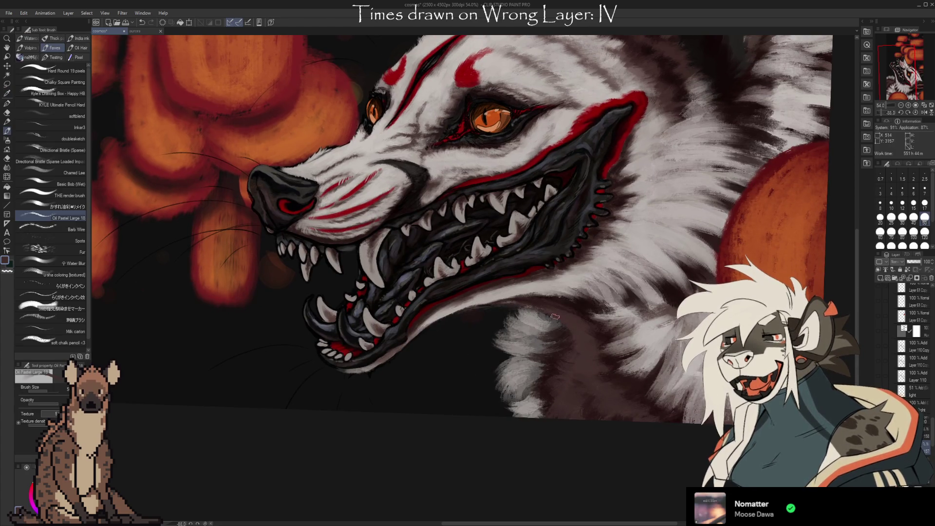
key("x")
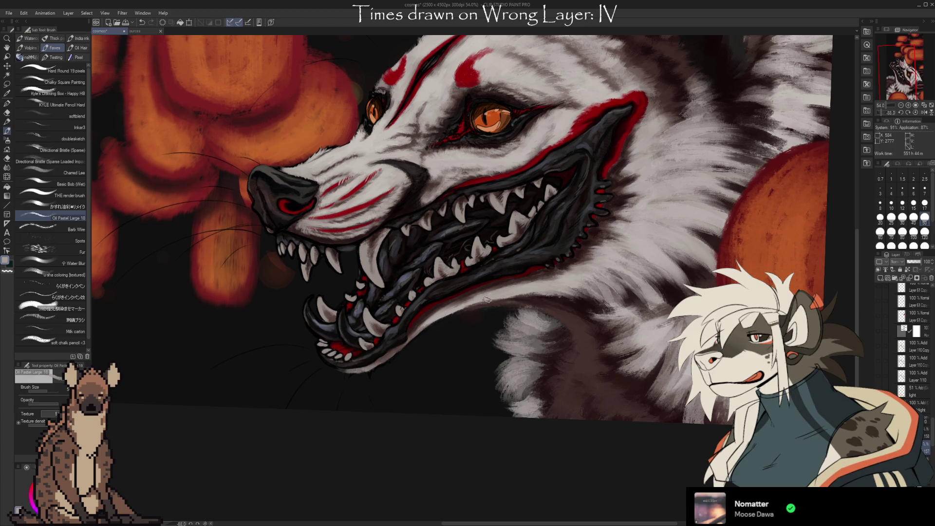
key("x")
key("x")
key("x")
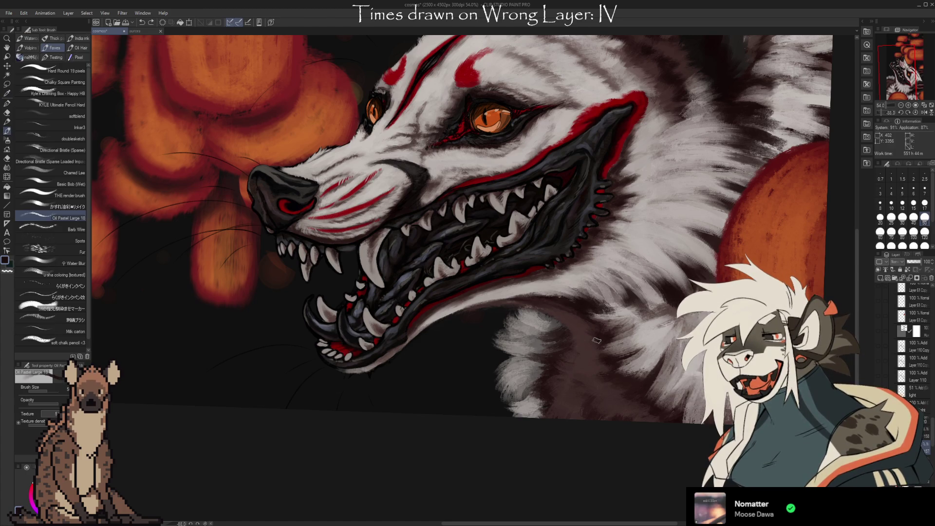
key("x")
key("x")
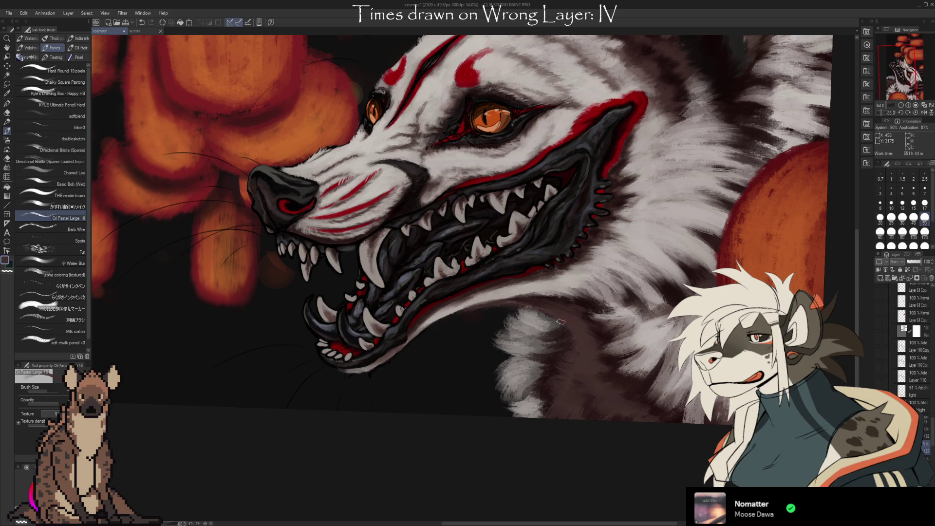
left_click_drag(643, 389, 609, 385)
key("alt")
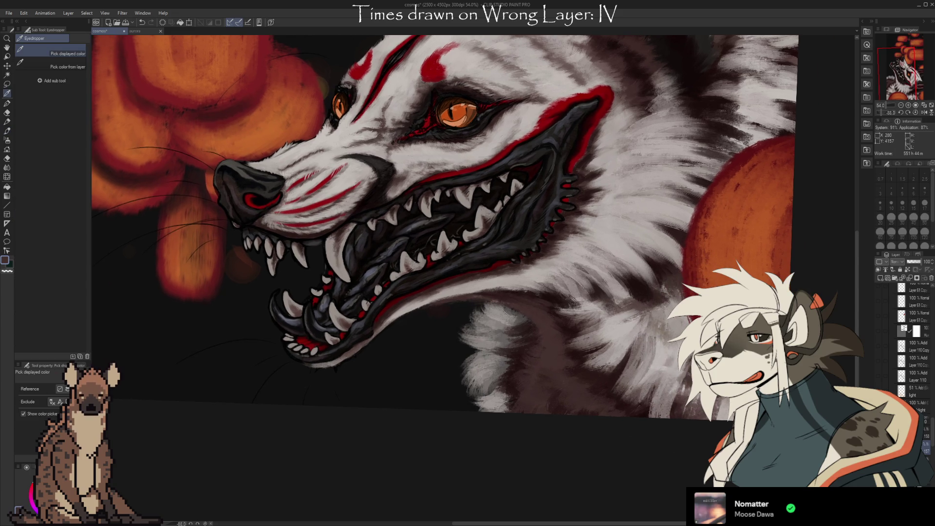
left_click_drag(640, 307, 629, 352)
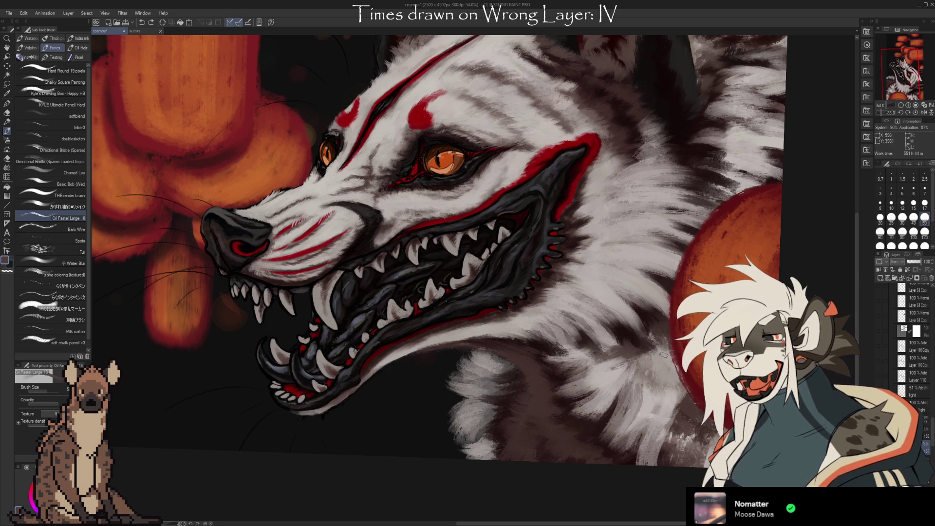
Step: Paint neck fur strokes with sampled lighter grey-mauve and dark grey tones from the coat
left_click(567, 336, "alt")
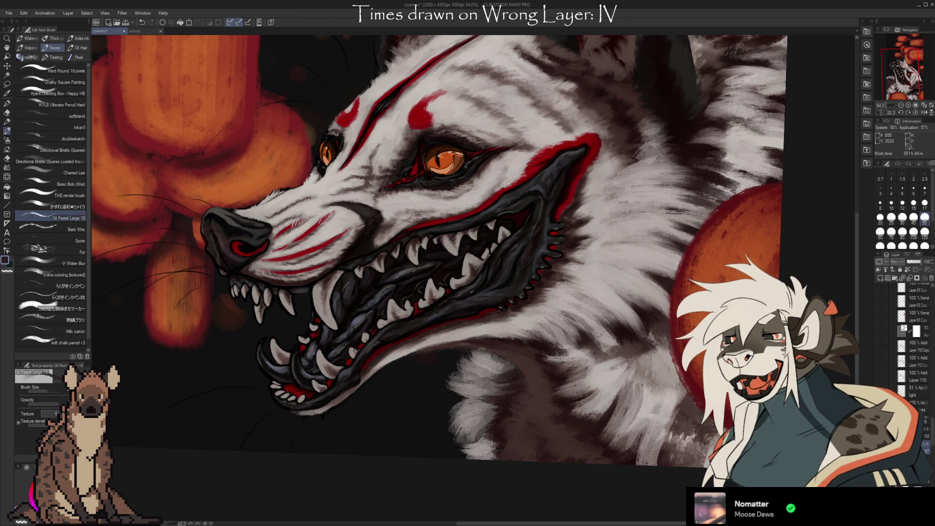
left_click(593, 323, "alt")
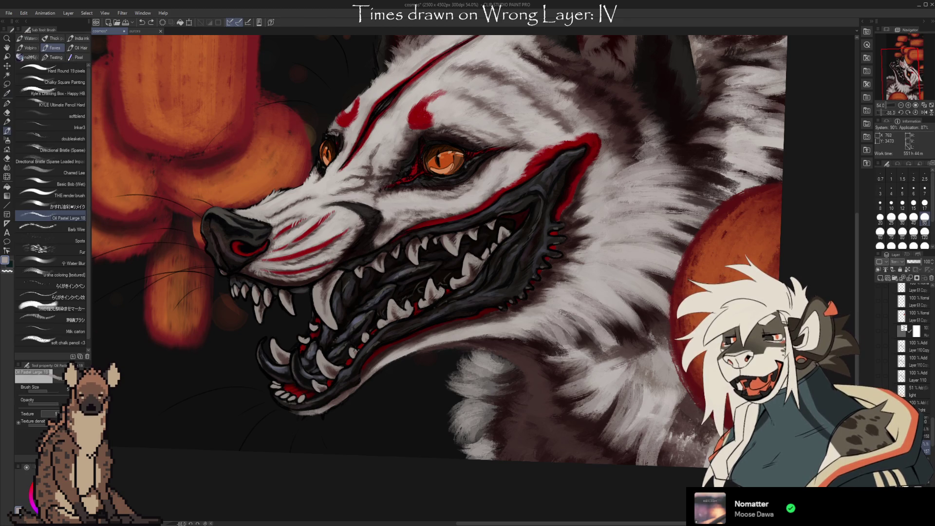
key("alt")
left_click(581, 309, "alt")
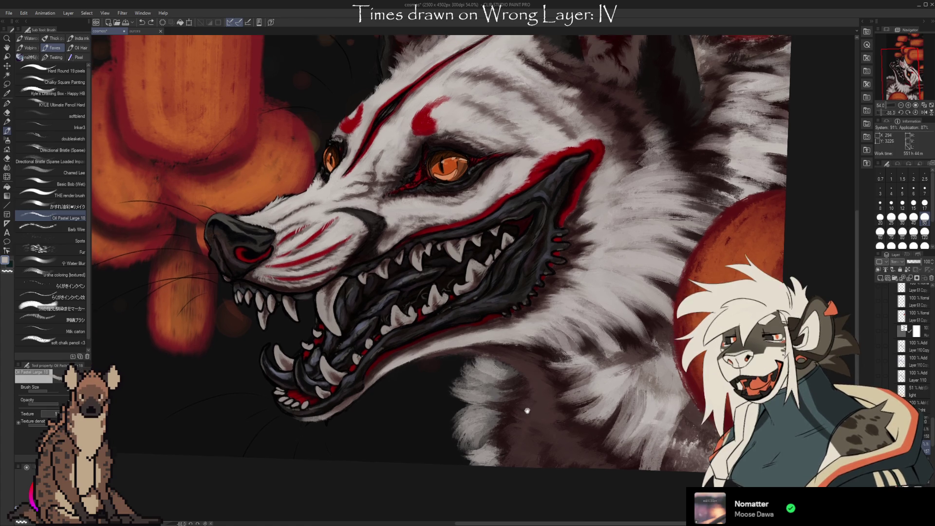
left_click_drag(630, 326, 643, 345)
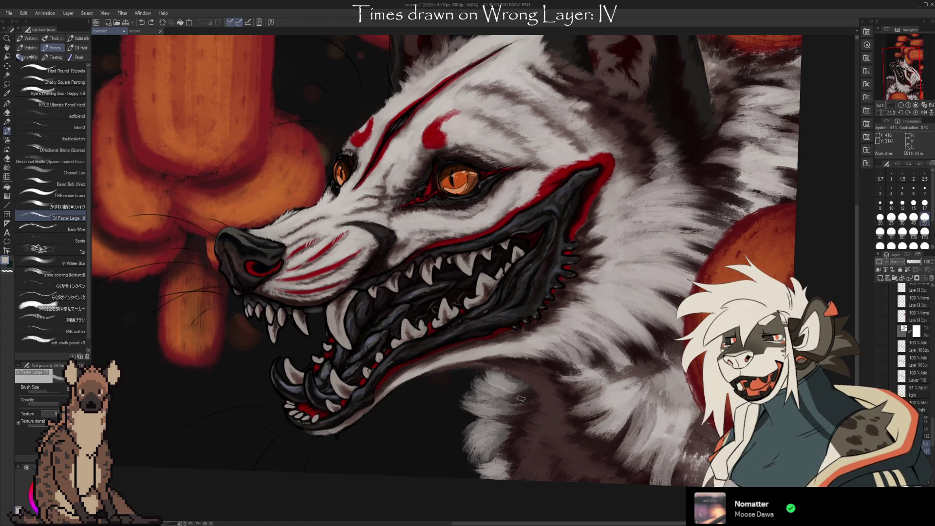
key("alt")
left_click(552, 295, "alt")
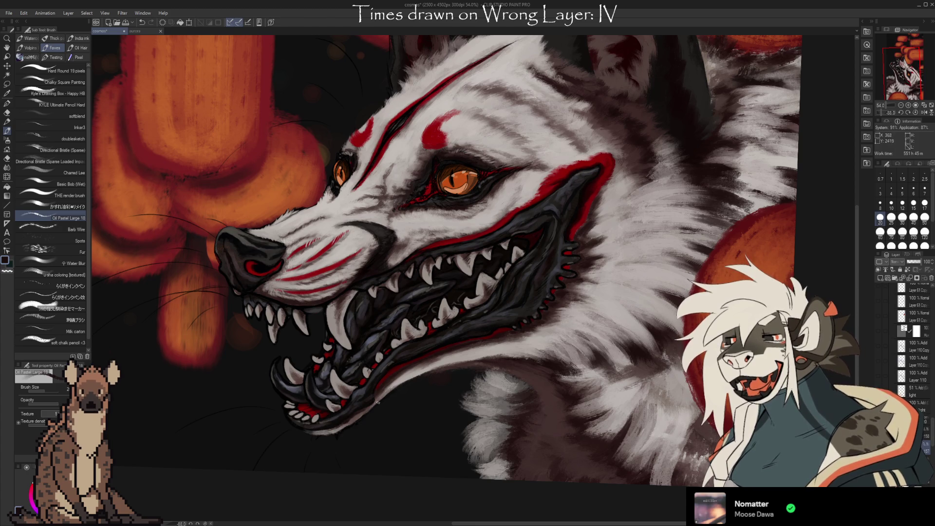
key("i")
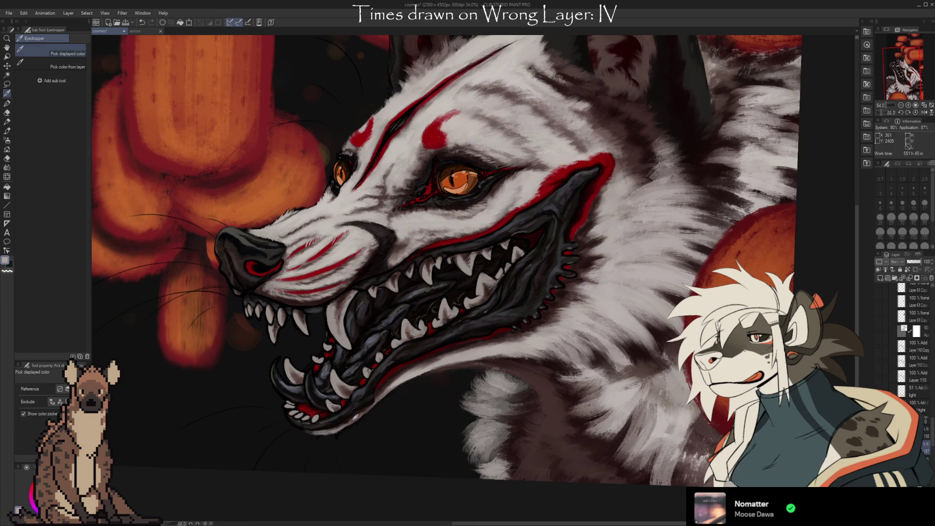
key("b")
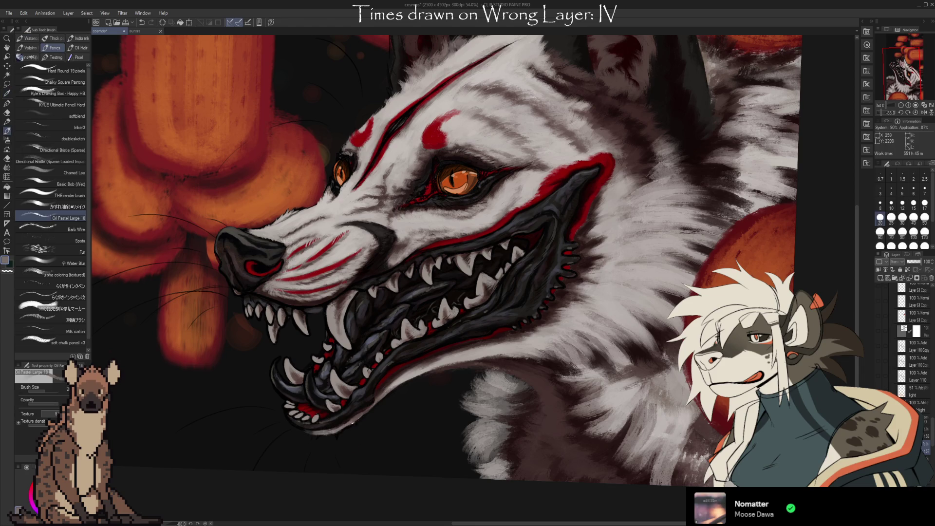
Step: Paint cheek fur texture using the sampled red of the face markings and a dark maroon
mouse_move(538, 418)
left_mouse_down()
mouse_move(576, 427)
mouse_move(528, 290)
left_mouse_up()
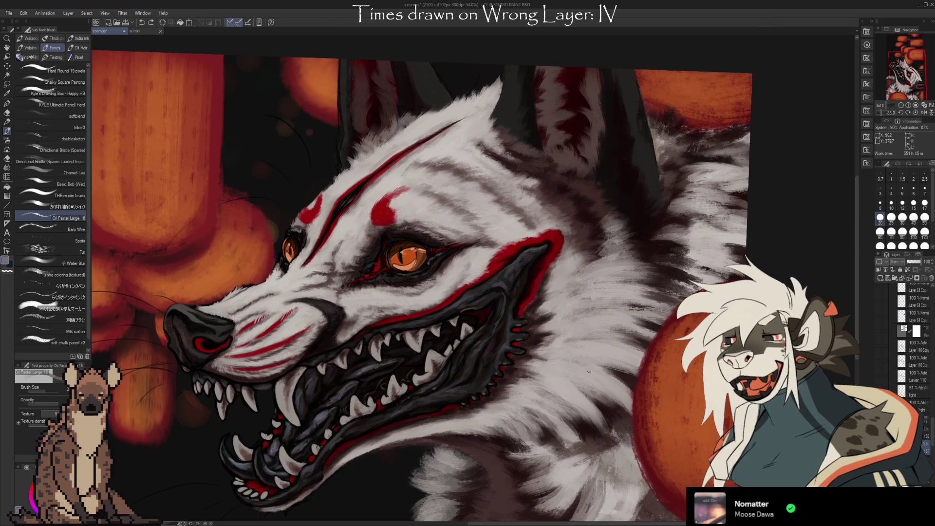
left_click(528, 290, "alt")
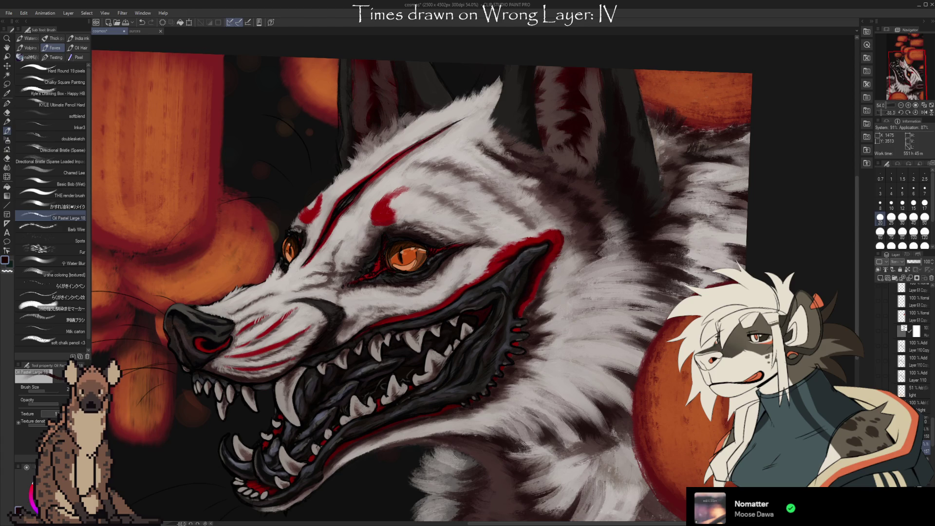
left_click(534, 291, "alt")
left_click(537, 292, "alt")
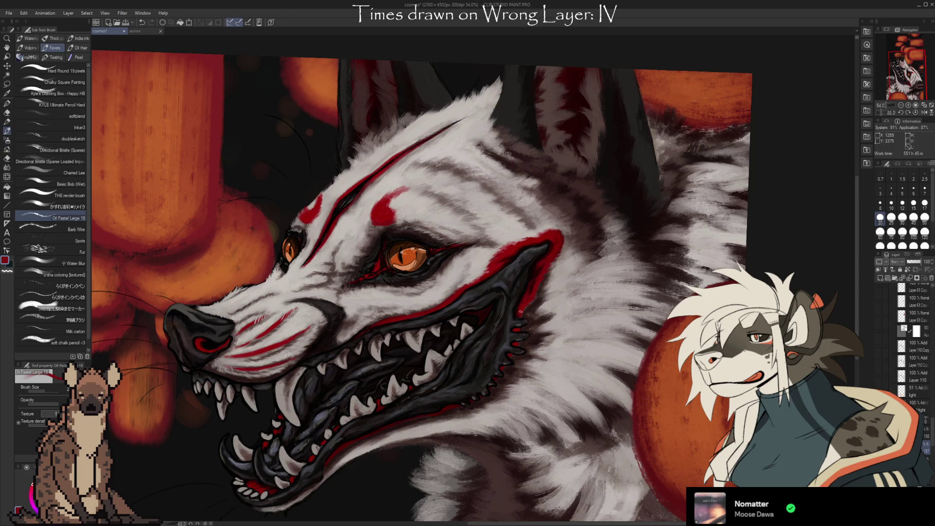
left_click(538, 272, "alt")
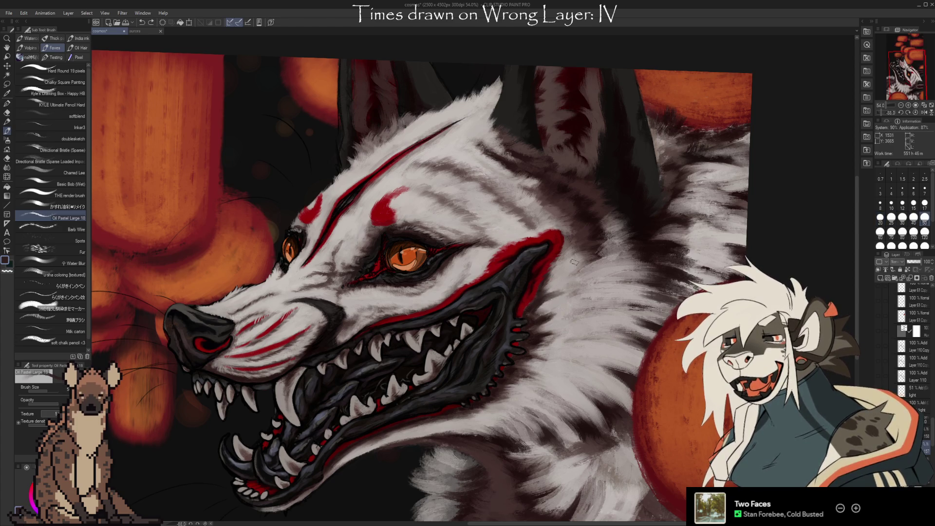
Step: Add fur strokes behind the ear with light grey, dark and lighter tones sampled from the coat
left_click(547, 311, "alt")
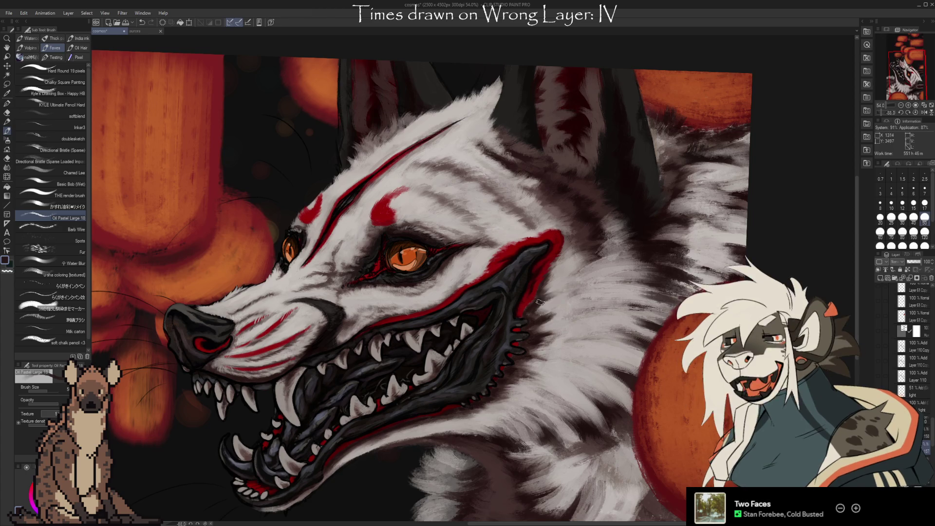
left_click(550, 307, "alt")
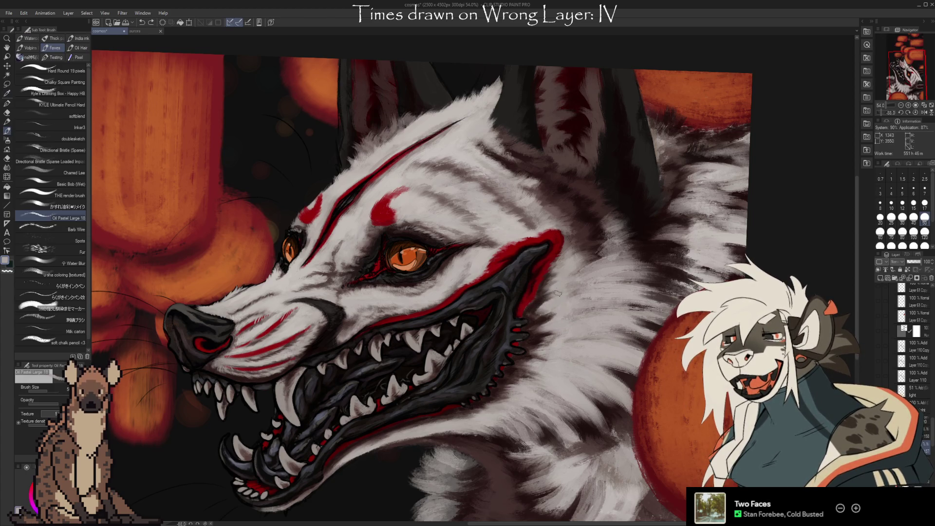
left_click(585, 234, "alt")
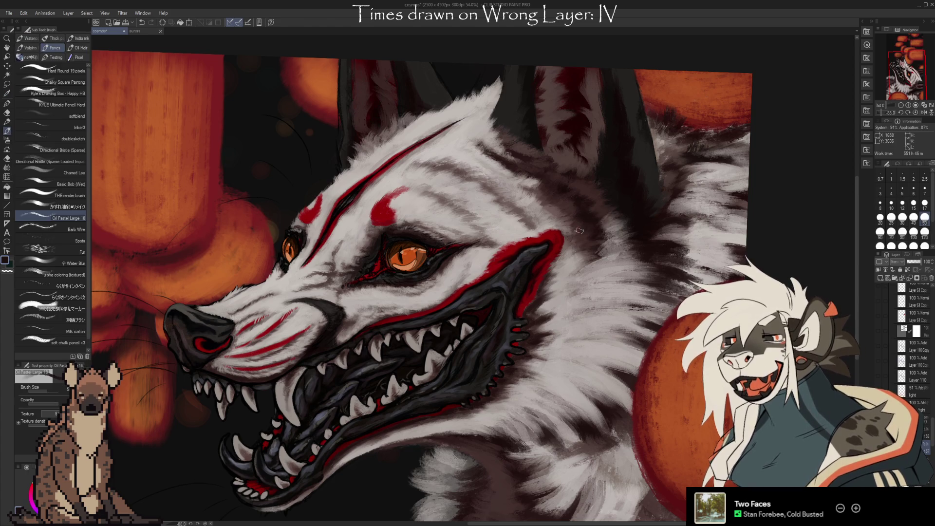
key("alt")
left_click(586, 239, "alt")
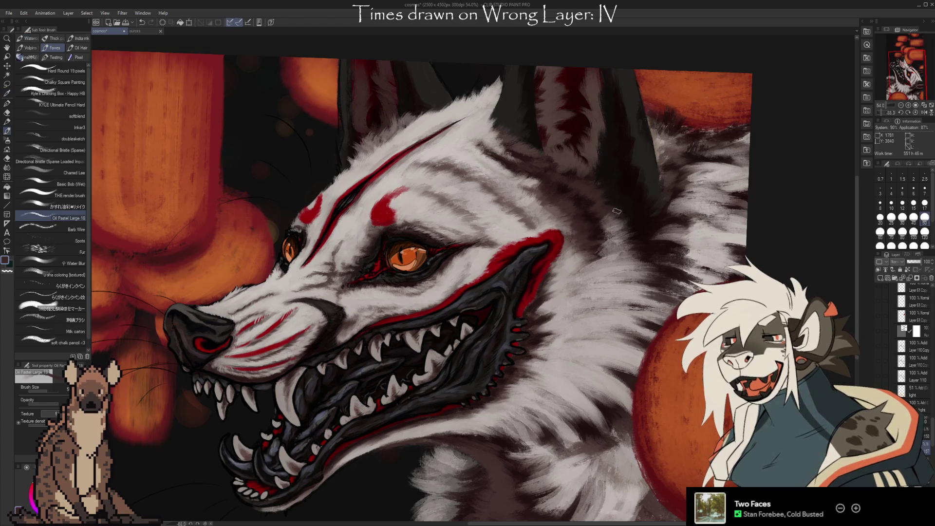
key("alt")
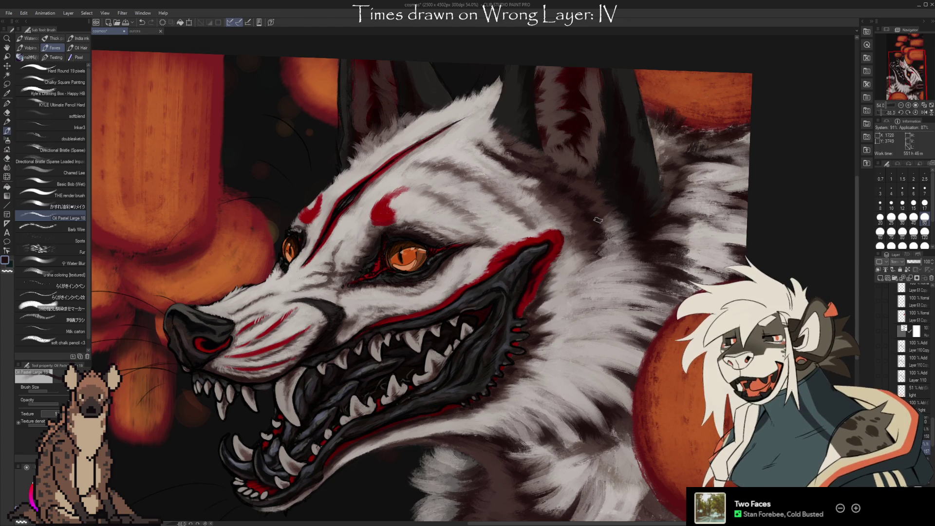
left_click_drag(603, 270, 558, 306)
left_click(557, 306, "alt")
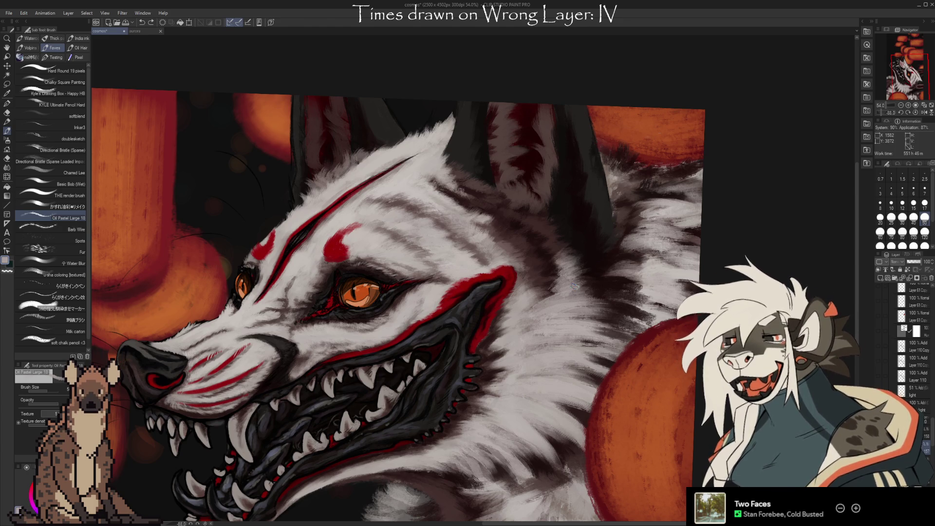
Step: Build up neck fur with sampled light grey and near-white tones from the coat
left_click(589, 263, "alt")
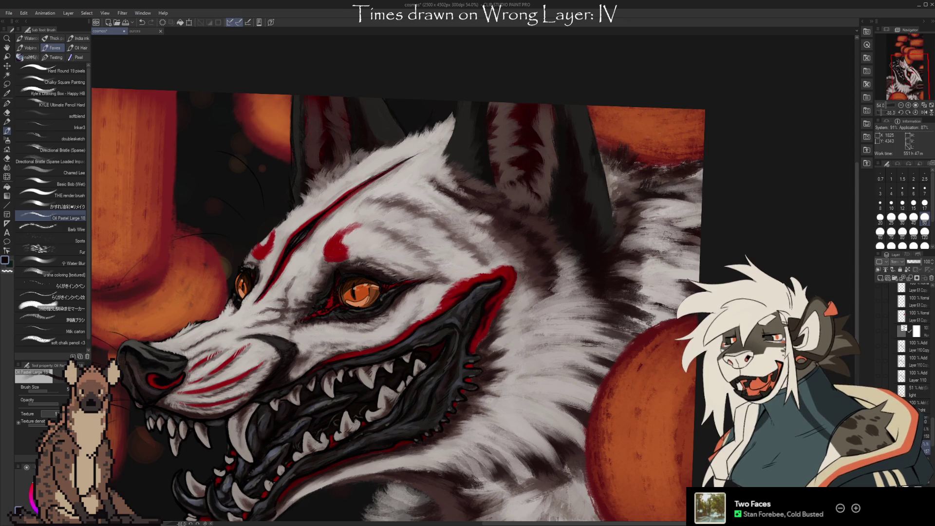
left_click(654, 253, "alt")
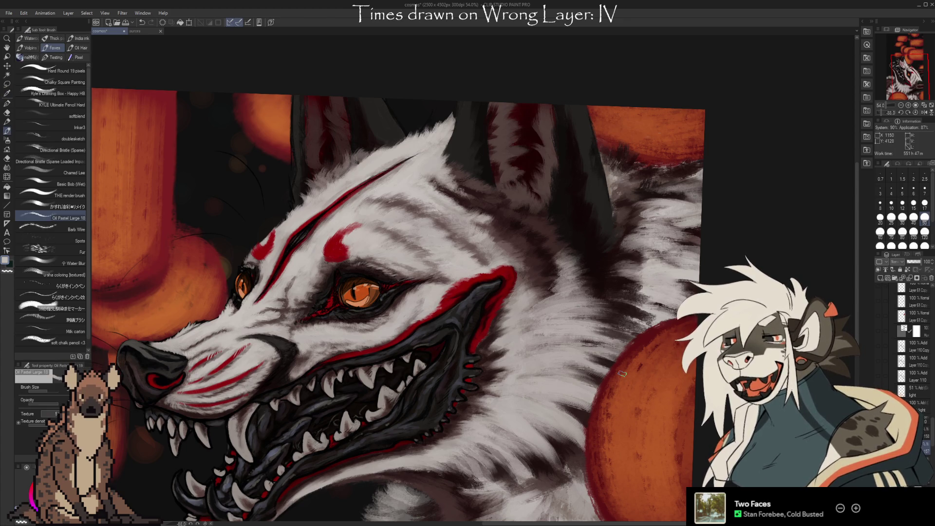
key("alt")
left_click(618, 253, "alt")
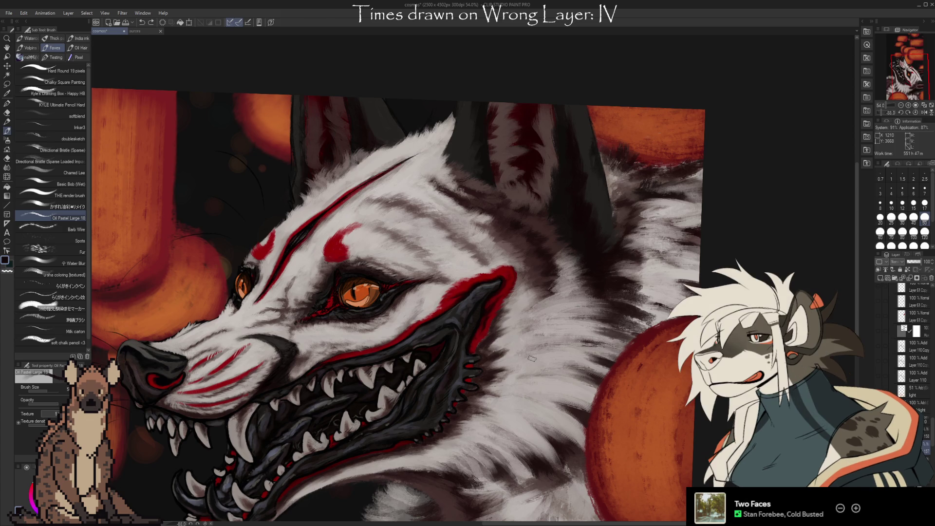
key("alt")
left_click(626, 211, "alt")
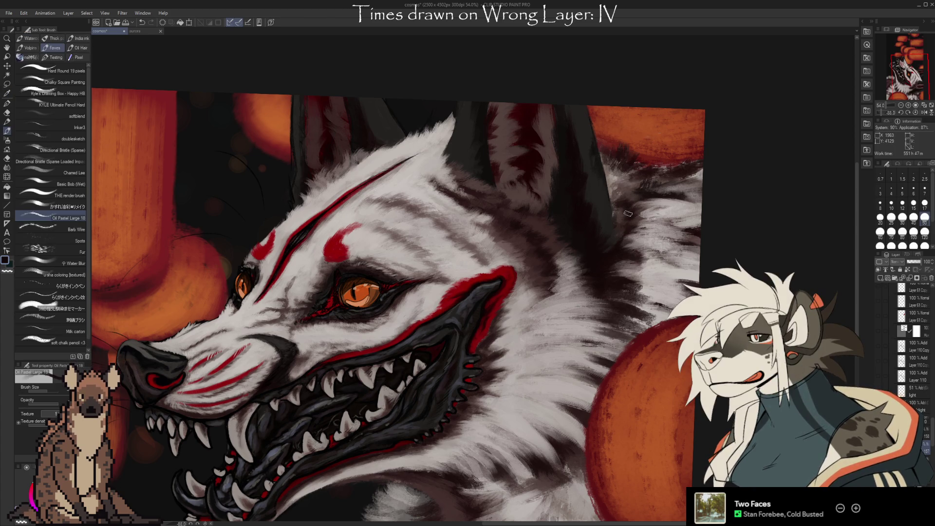
Step: Blend more pale streaks into the dark neck stripes using greys sampled from the fur
left_click(641, 210, "alt")
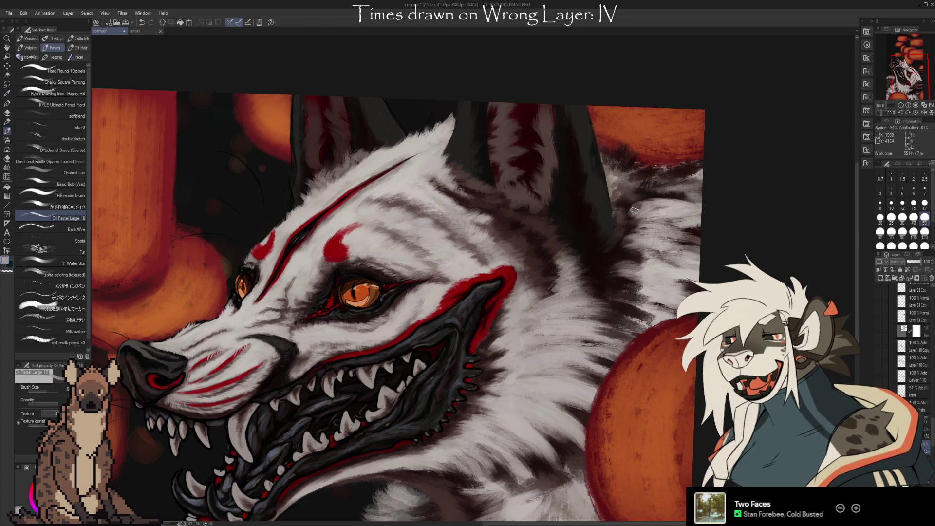
left_click(677, 208, "alt")
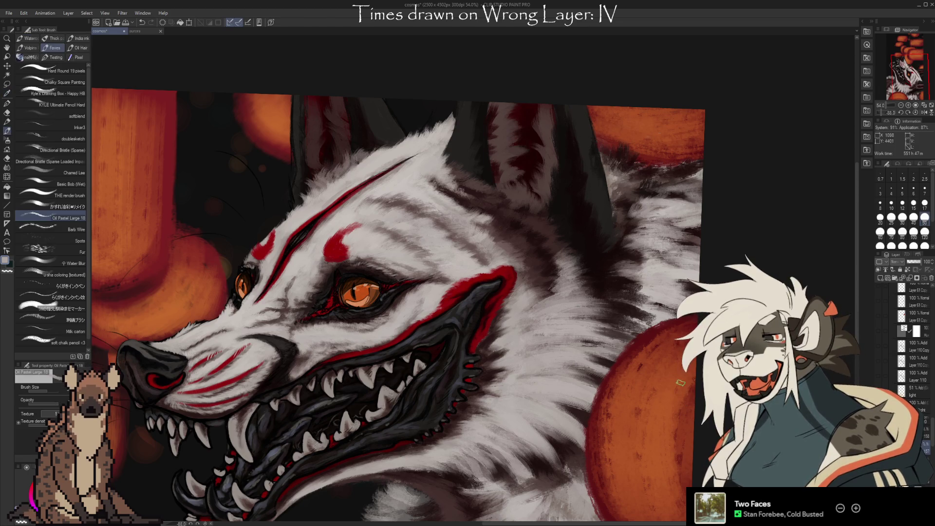
left_click_drag(644, 191, 622, 209)
left_click(626, 303, "alt")
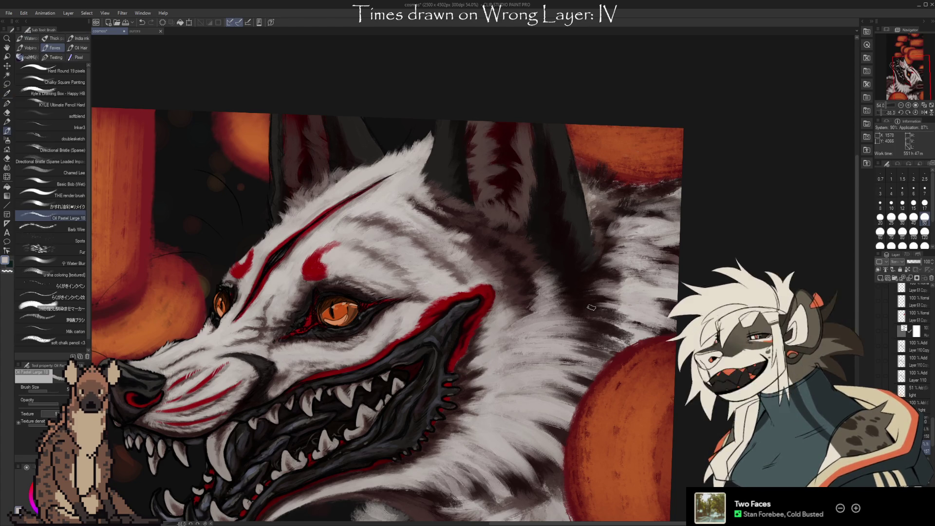
left_click(655, 295, "alt")
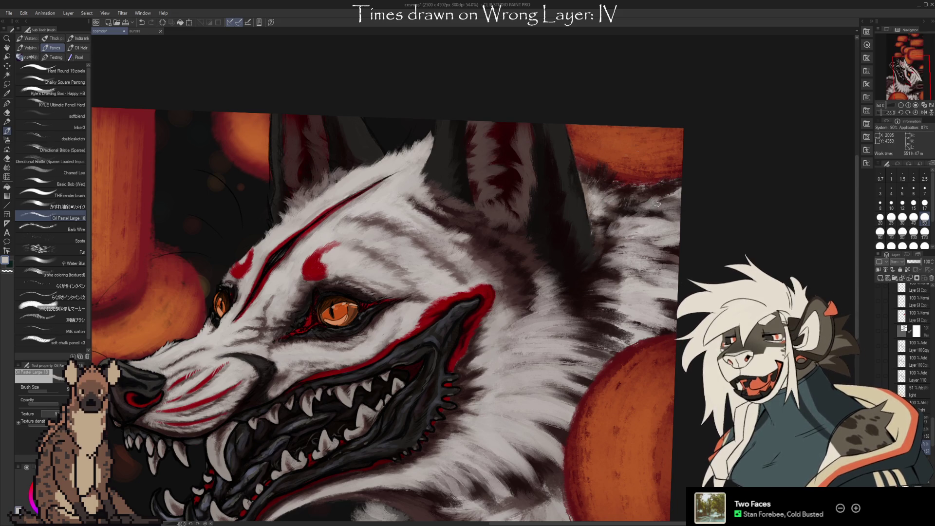
left_click_drag(337, 231, 516, 197)
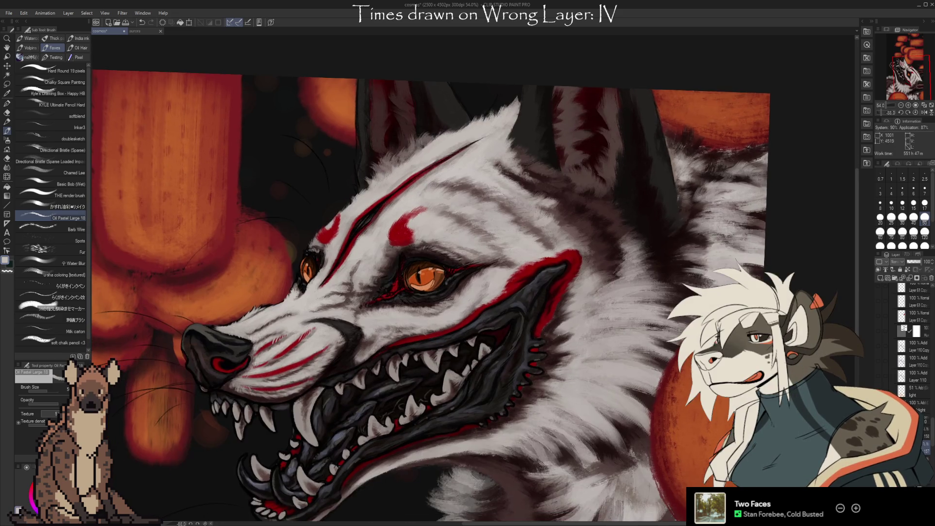
Step: Paint dark and light fur strokes along the ruff, alternating the two painting colours
key("i")
key("b")
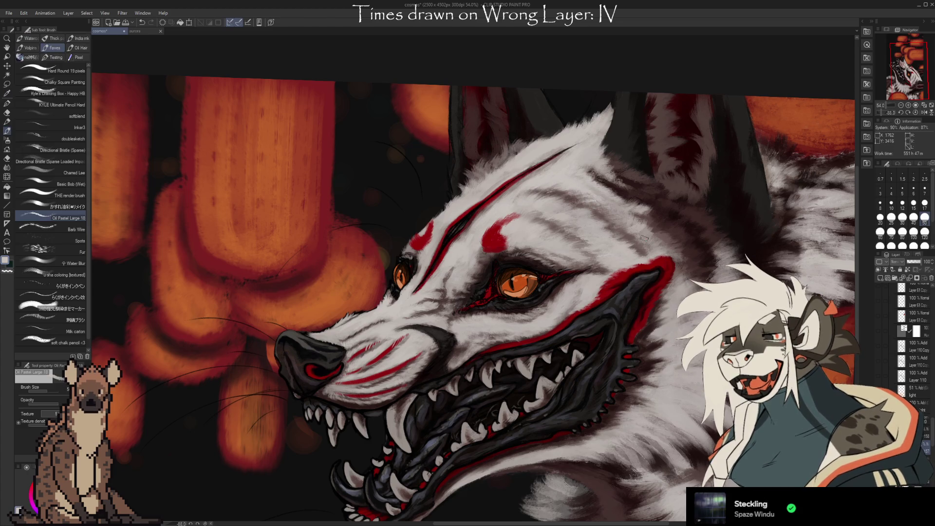
scroll(643, 237, "down", 1)
left_click_drag(644, 292, 628, 234)
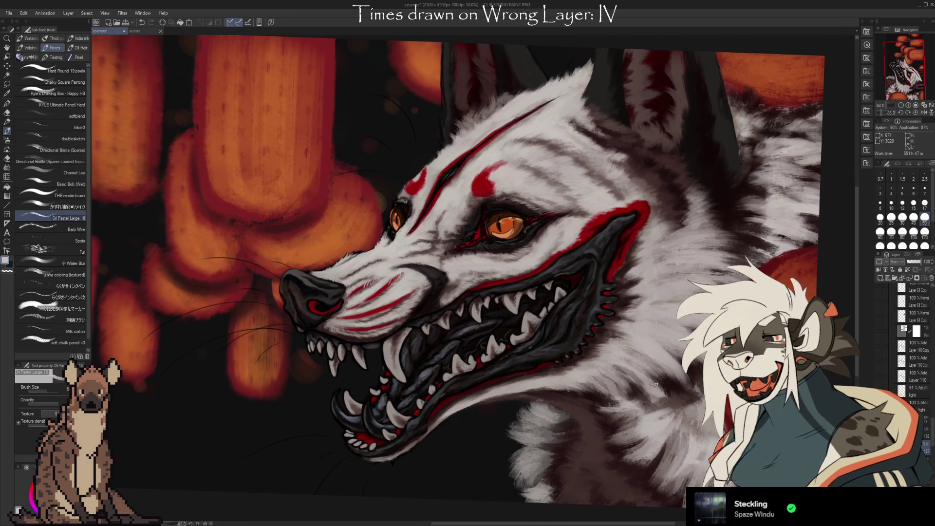
left_click_drag(702, 439, 696, 433)
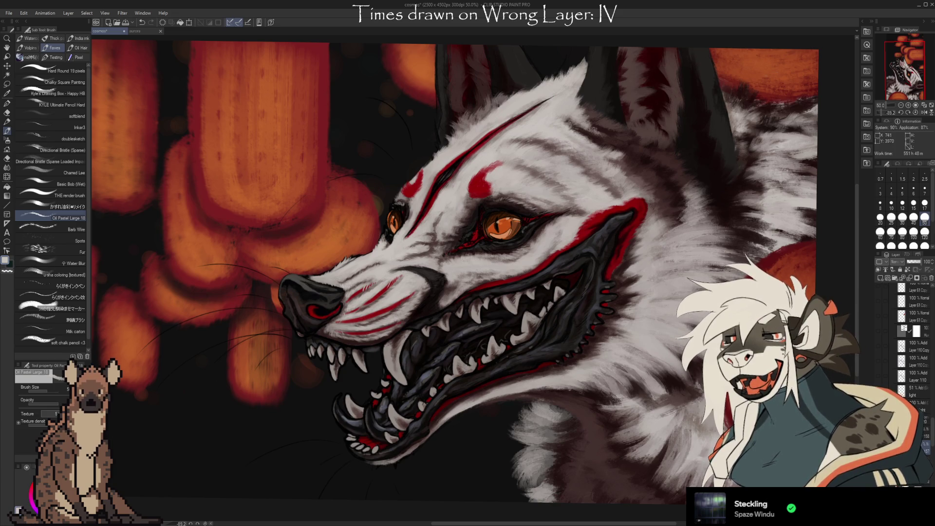
left_click_drag(730, 184, 677, 206)
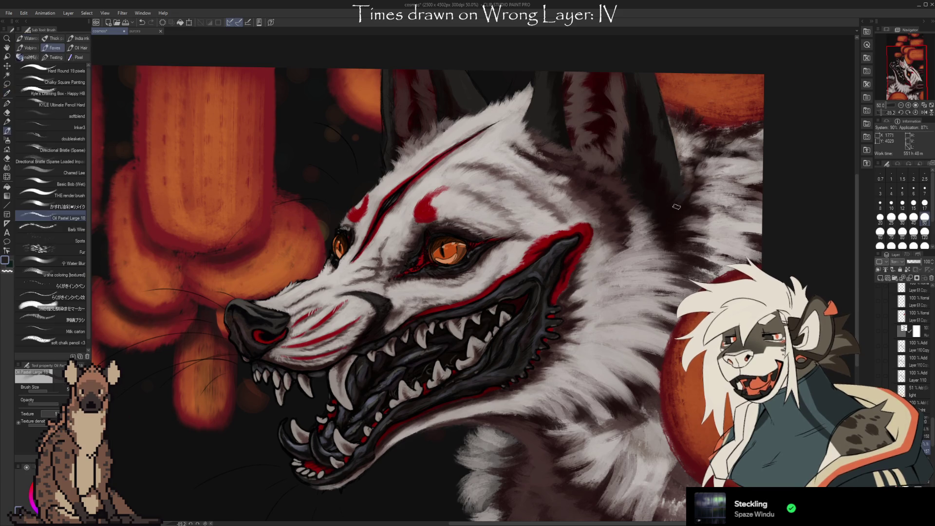
key("x")
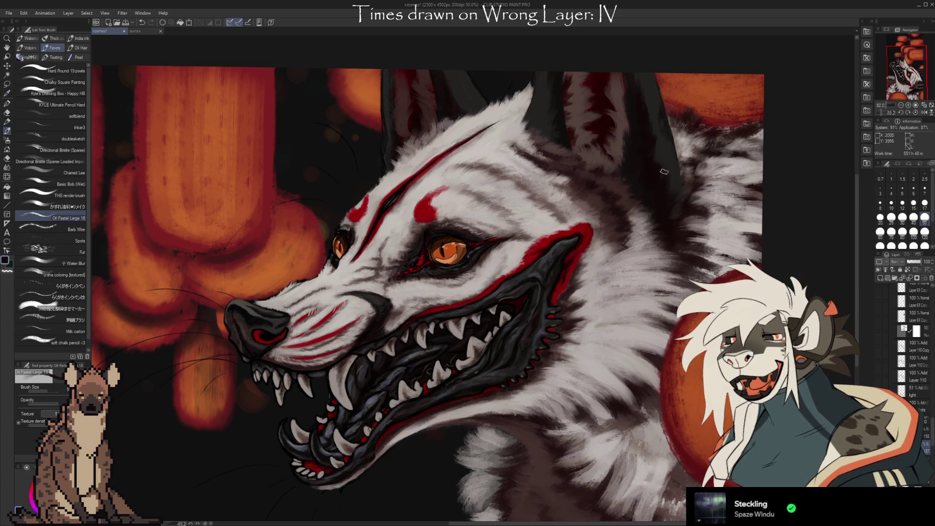
key("x")
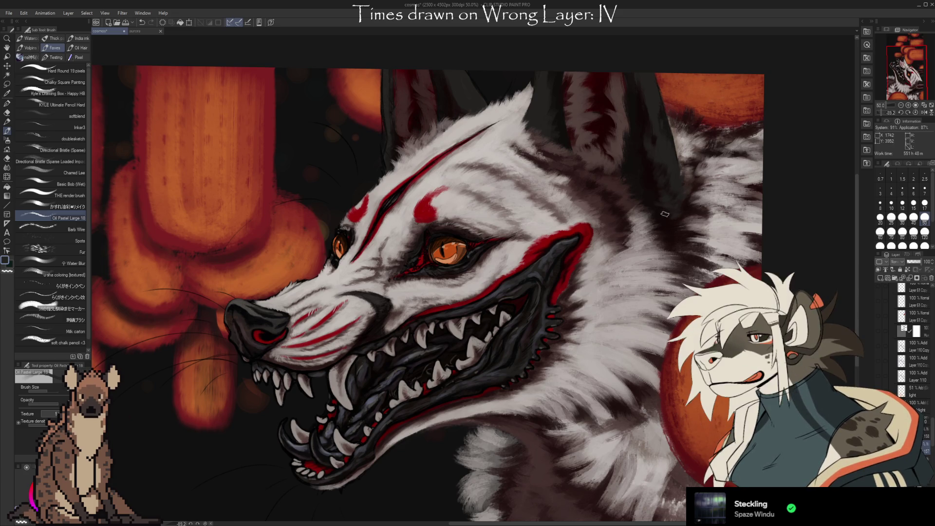
Step: Texture the brow between the ears with a pale grey sampled from the fur
left_click_drag(733, 205, 682, 252)
key("i")
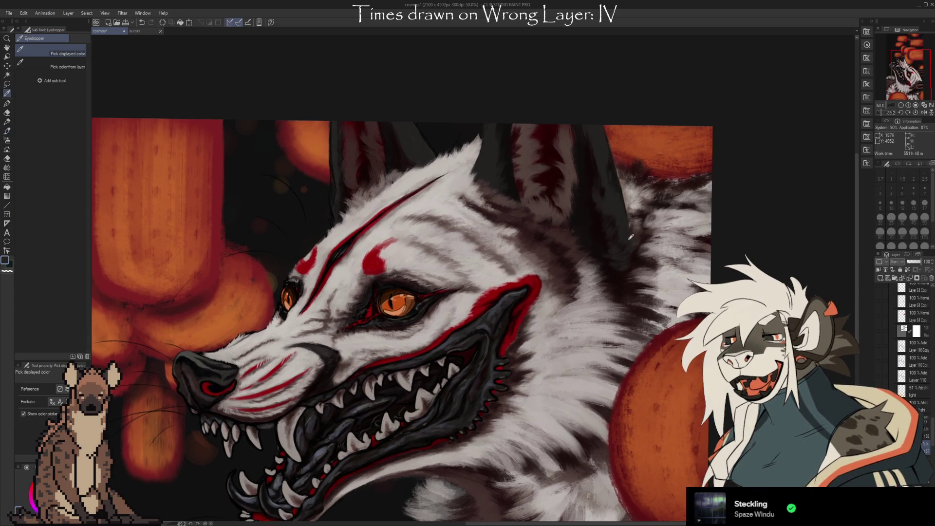
key("b")
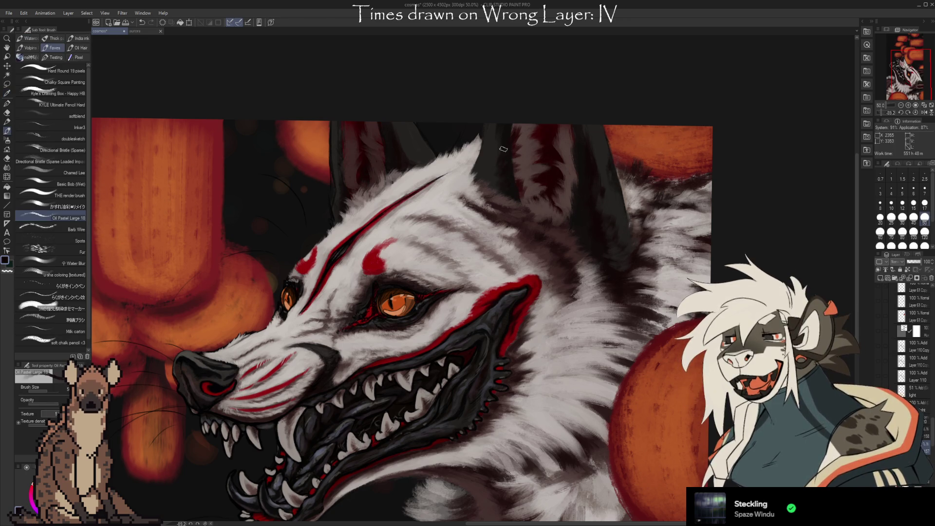
left_click(489, 168, "alt")
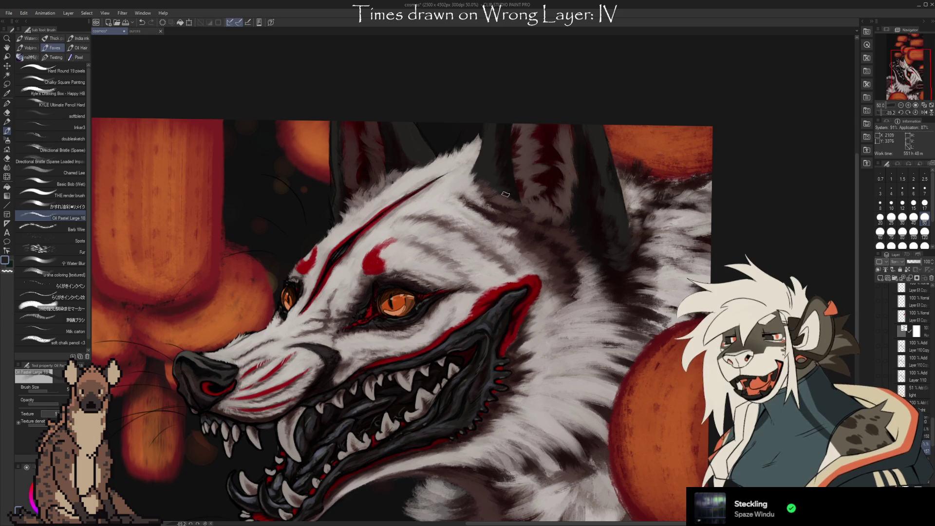
scroll(609, 271, "up", 1)
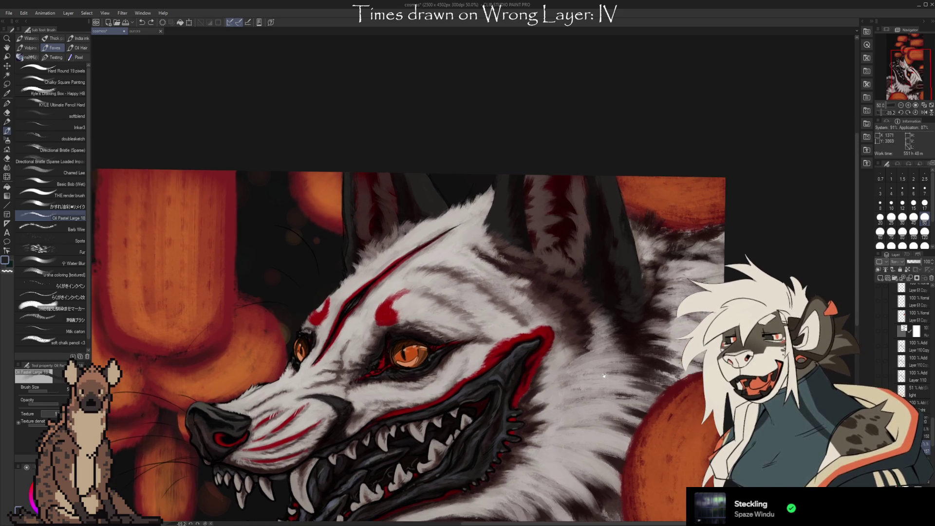
Step: Soften the pale fur at the base of the rear ear with sampled colours and the eraser, then return to the brush
key("alt")
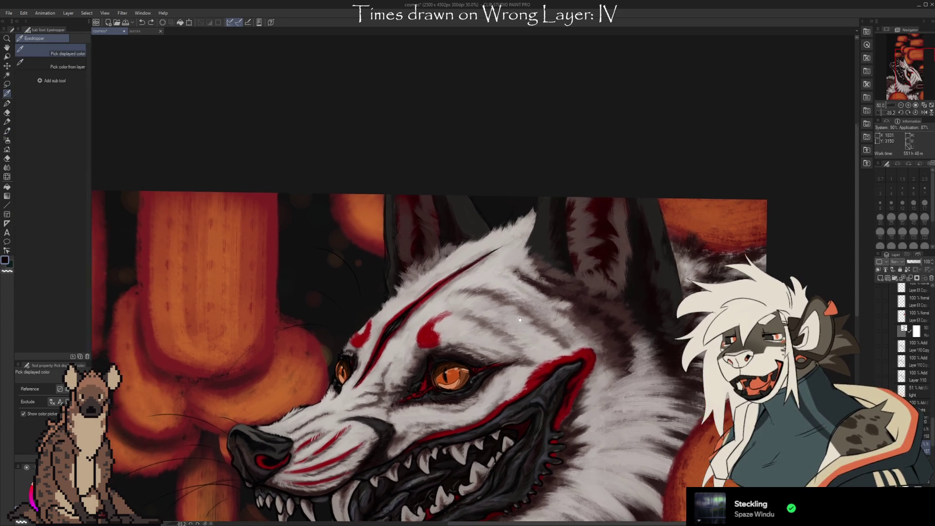
left_click_drag(409, 220, 457, 246)
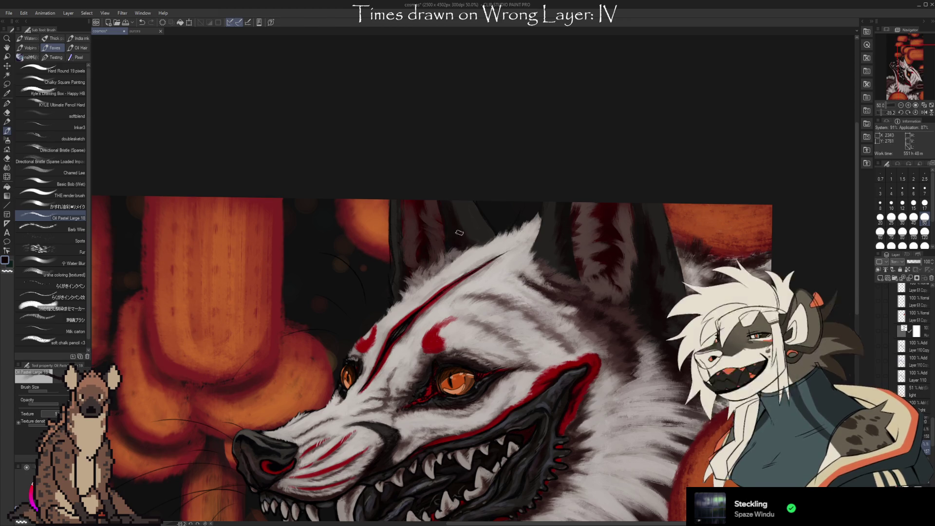
key("alt")
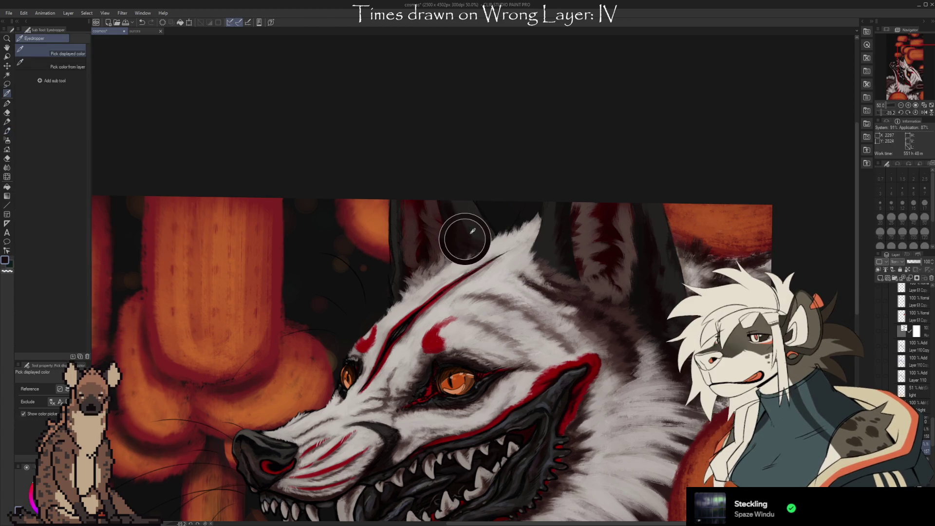
key("alt")
key("alt")
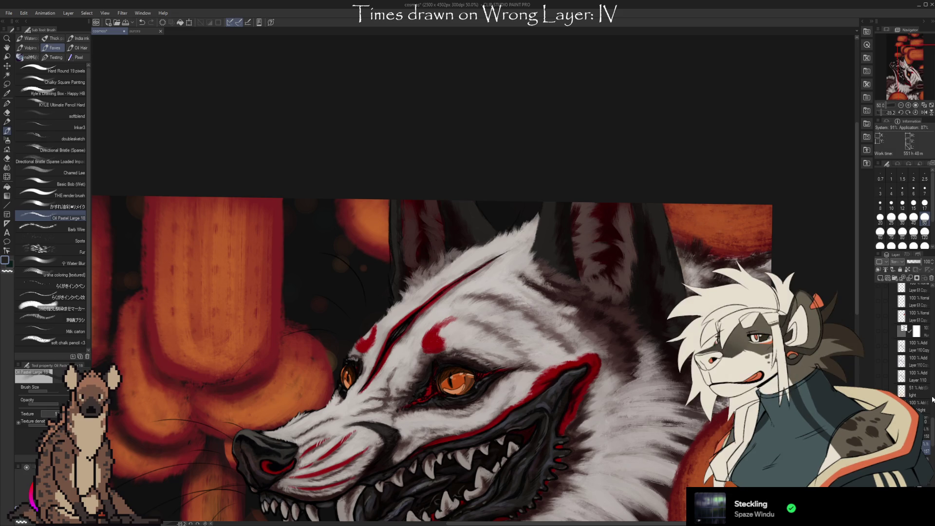
left_click_drag(932, 435, 932, 468)
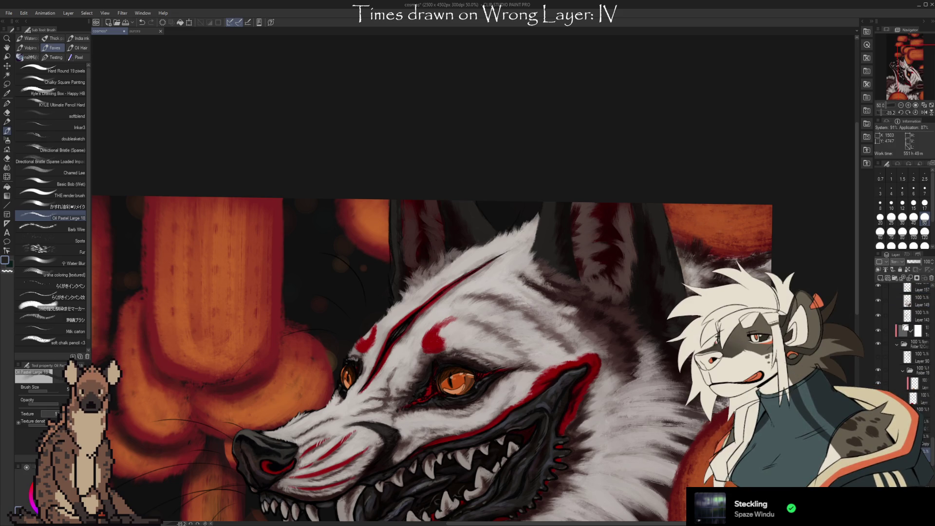
key("e")
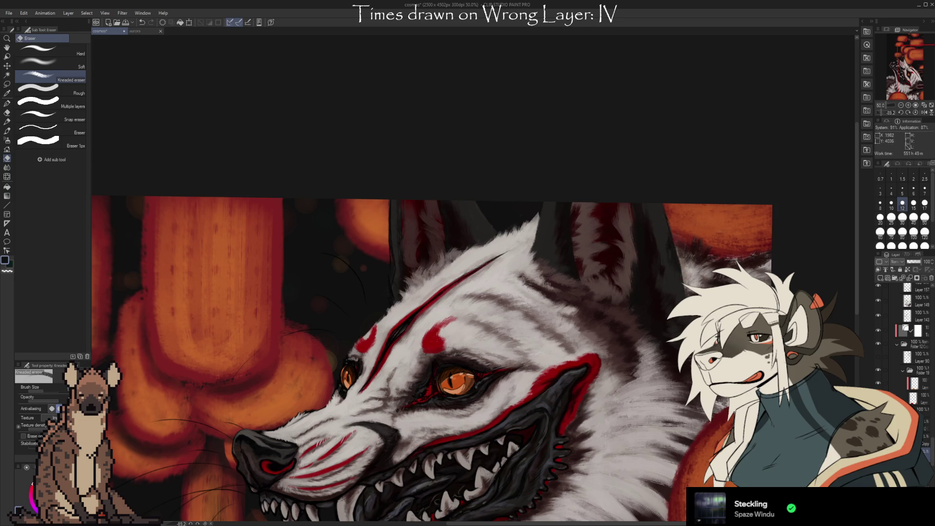
scroll(933, 457, "up", 1)
scroll(933, 457, "up", 2)
scroll(933, 457, "up", 1)
scroll(933, 457, "up", 1)
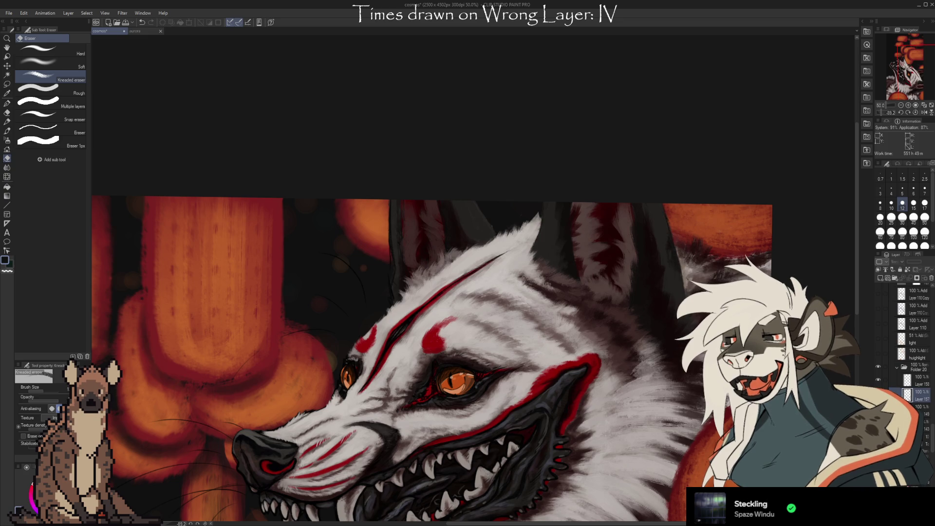
left_click_drag(684, 288, 631, 296)
key("b")
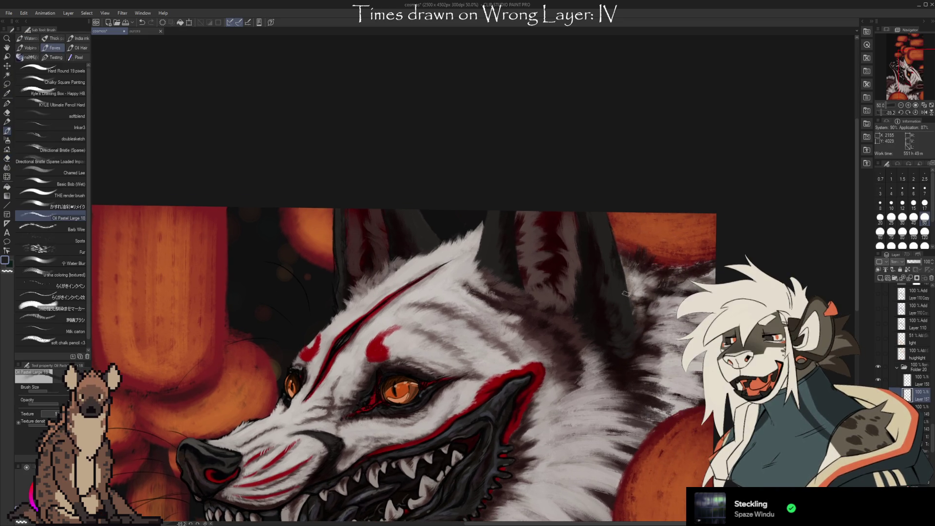
Step: Paint fur between the ears and on the forehead with several greys sampled from the coat
left_click(620, 258, "alt")
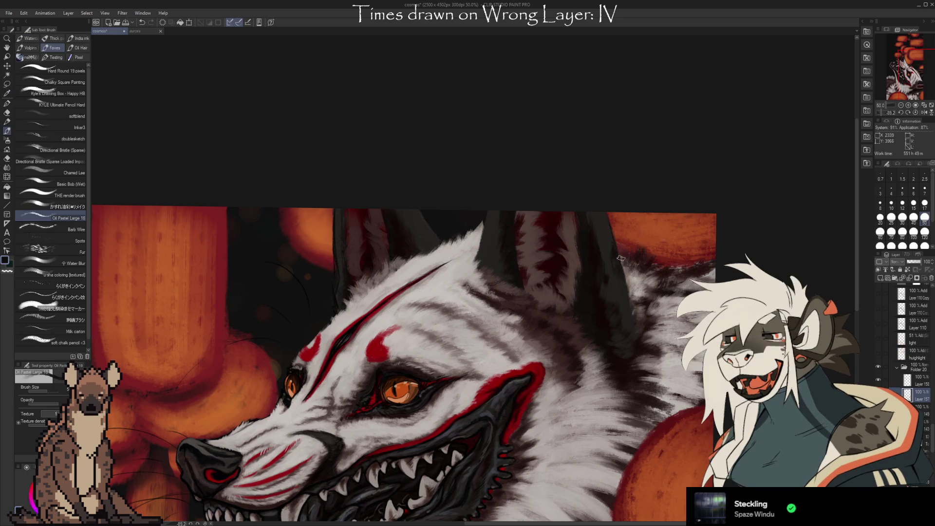
left_click(614, 253, "alt")
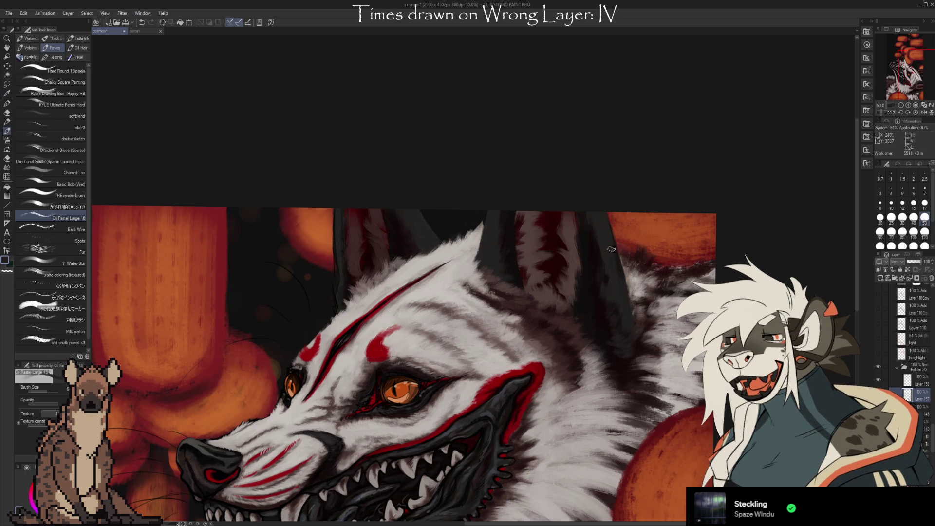
left_click(599, 261, "alt")
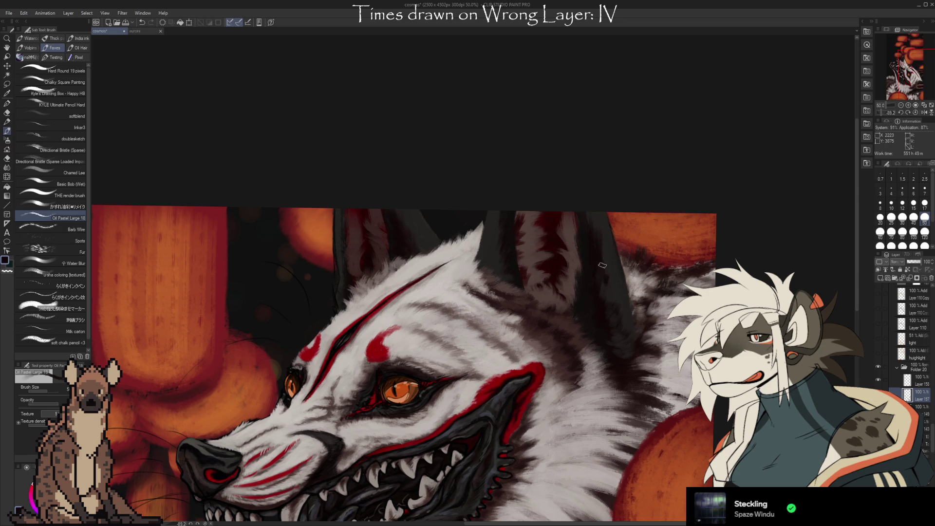
left_click(600, 233, "alt")
left_click(510, 271, "alt")
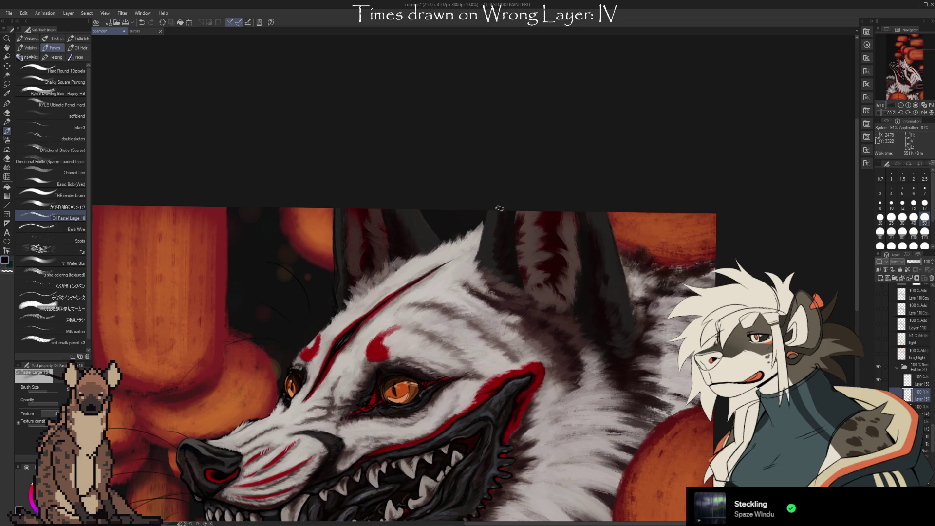
left_click(490, 267, "alt")
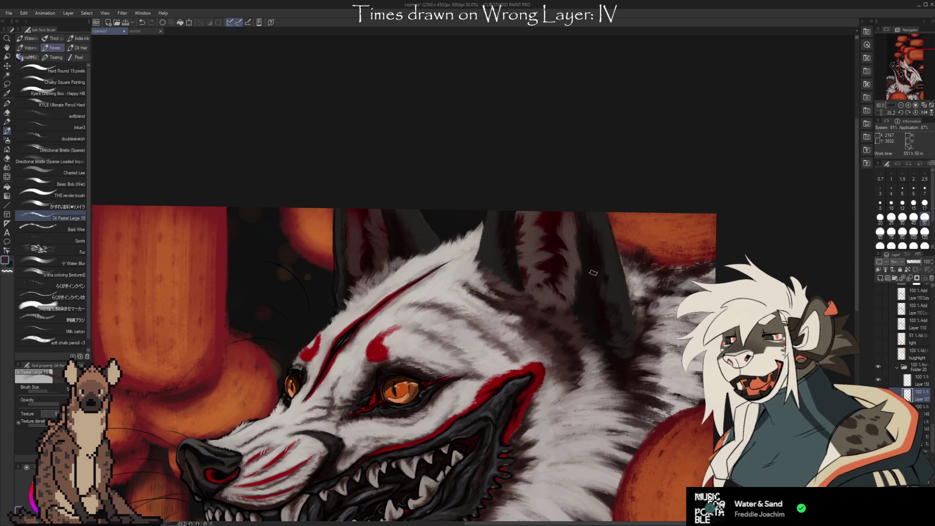
Step: Add strokes at the rear ear base using a sampled dark navy and a fur tone near the ear
left_click(545, 326, "alt")
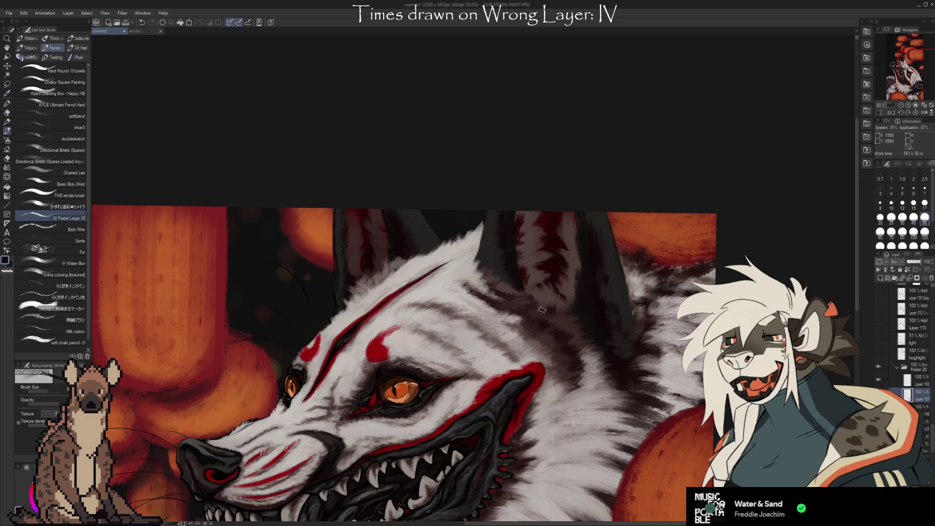
left_click(546, 295, "alt")
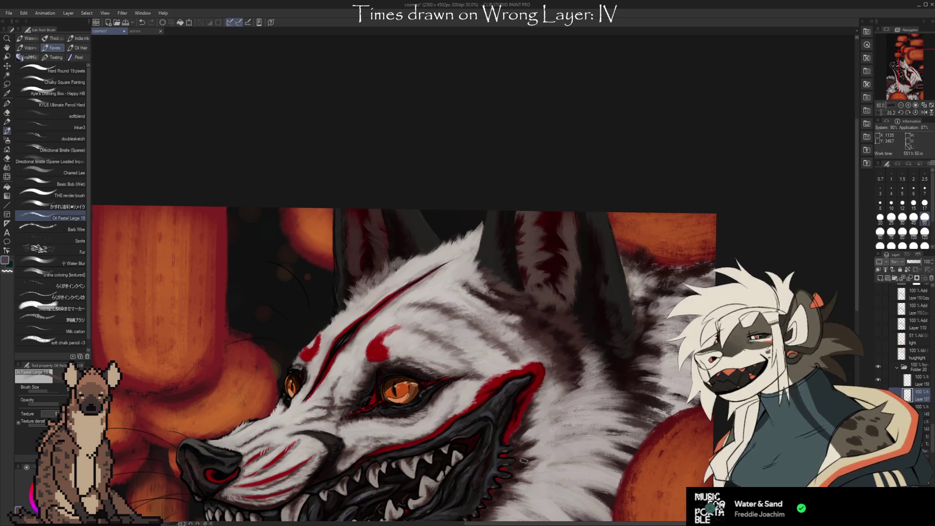
left_click_drag(537, 294, 531, 276)
Step: Paint light fur strokes on the lower right of the neck and remove a stray mark with the eraser
key("alt")
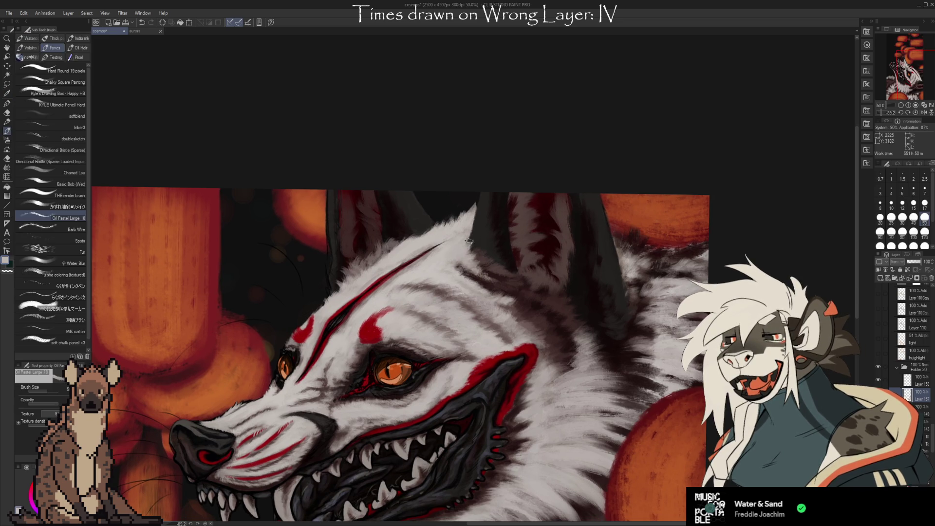
left_click_drag(436, 256, 580, 249)
key("alt")
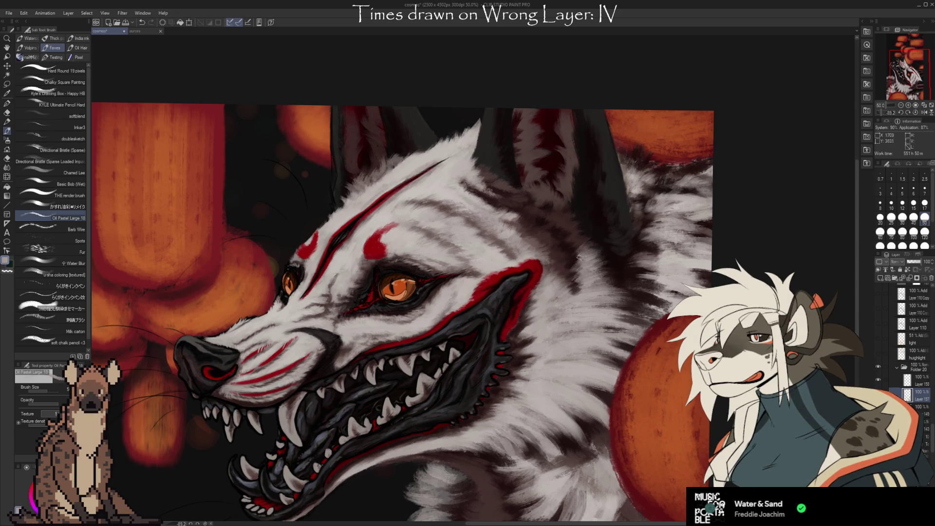
left_click_drag(394, 292, 483, 158)
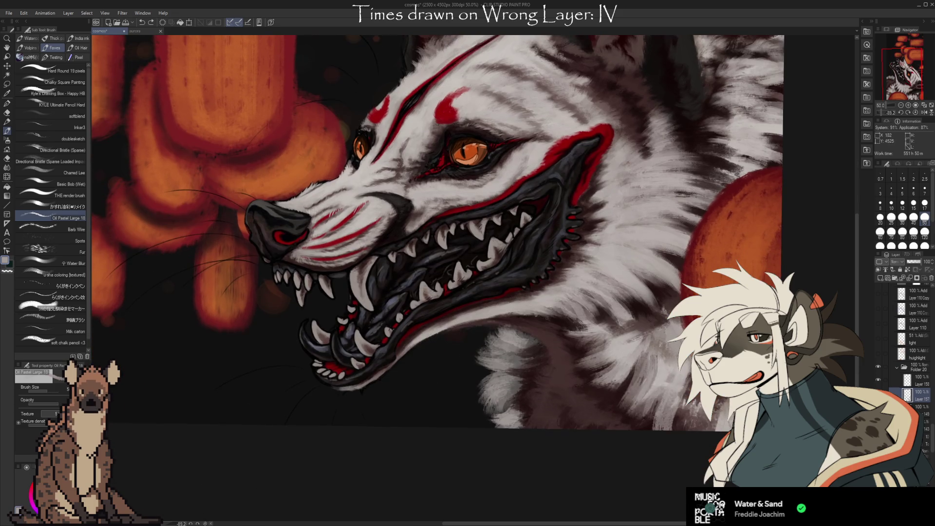
left_click_drag(479, 317, 527, 312)
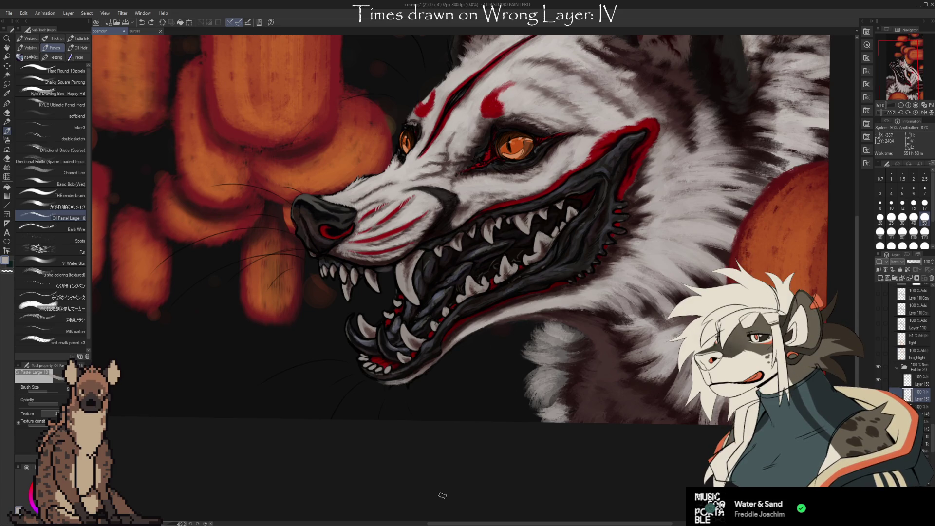
left_click_drag(636, 454, 578, 457)
mouse_move(693, 492)
left_mouse_down()
mouse_move(659, 455)
mouse_move(637, 457)
left_mouse_up()
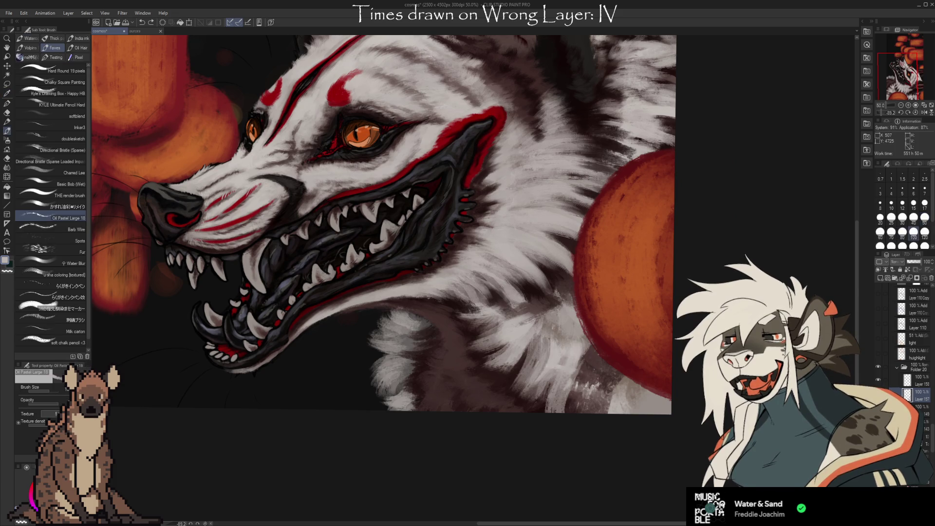
left_click_drag(576, 392, 582, 350)
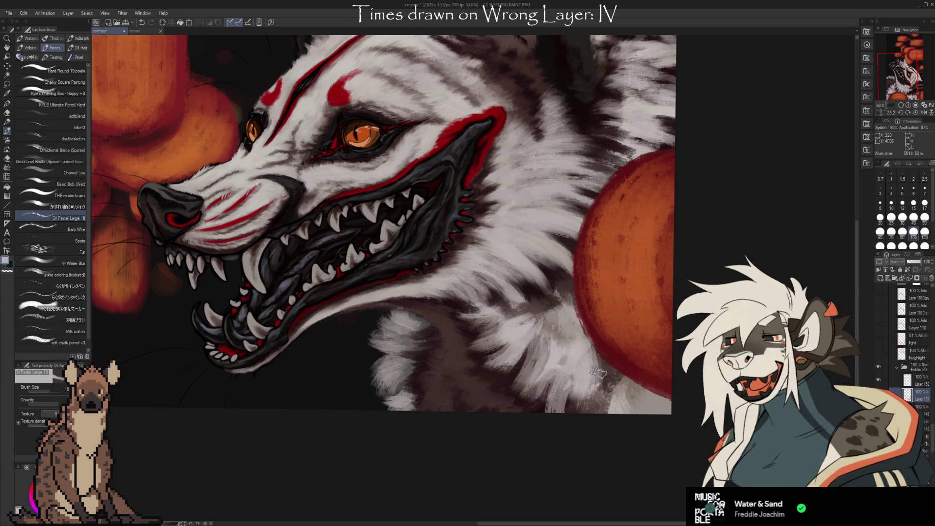
key("e")
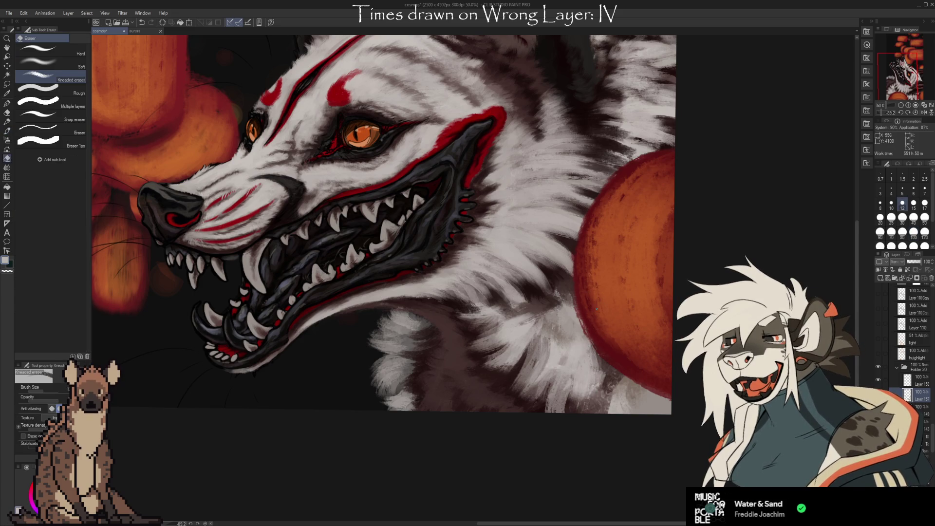
Step: Sample the grey of the wolf's neck fur as the painting colour with the eyedropper
key("i")
key("b")
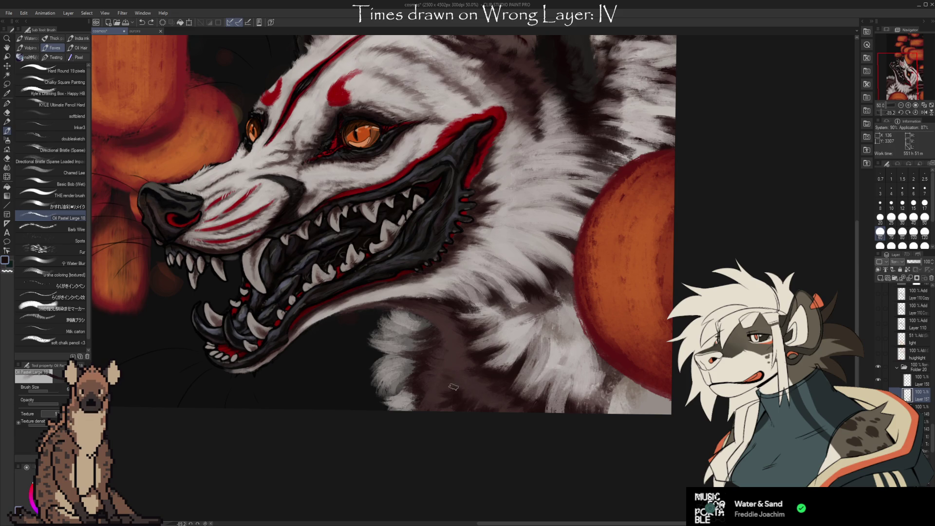
left_click_drag(488, 438, 569, 458)
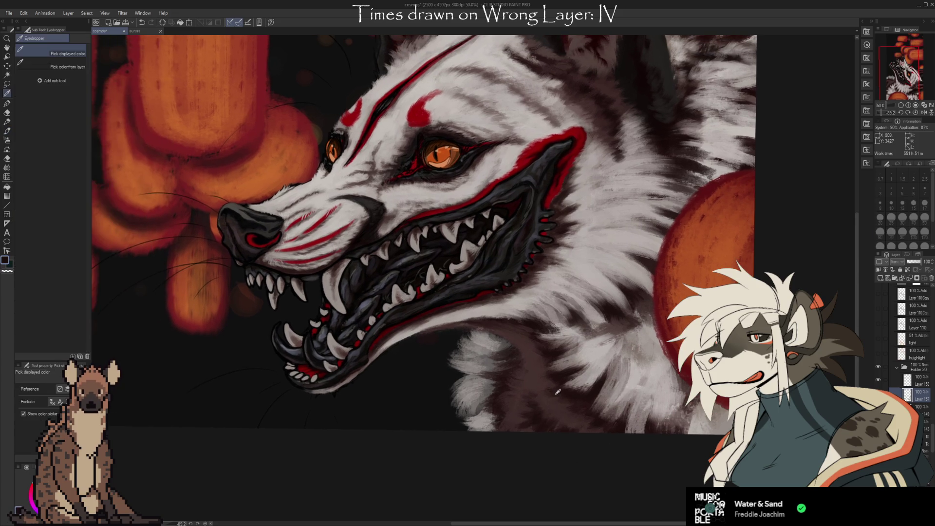
left_click(491, 312, "alt")
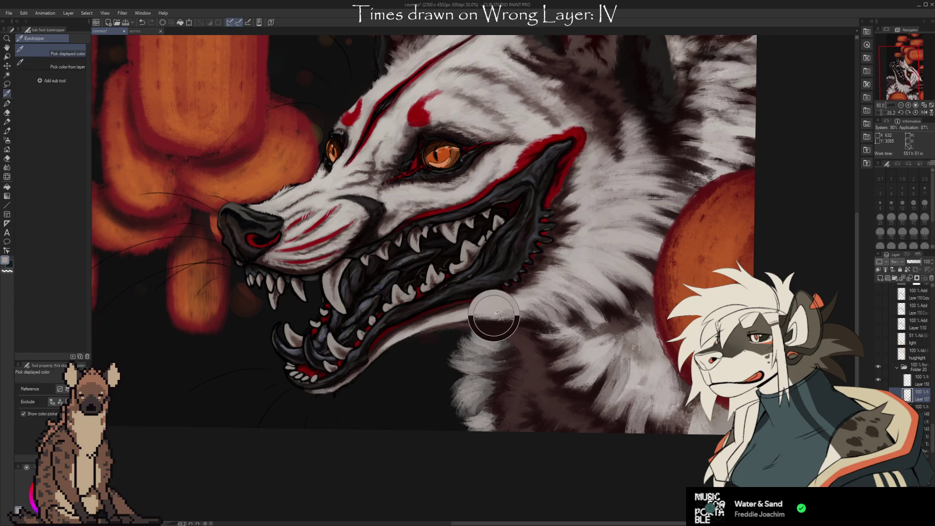
left_click_drag(606, 370, 595, 405)
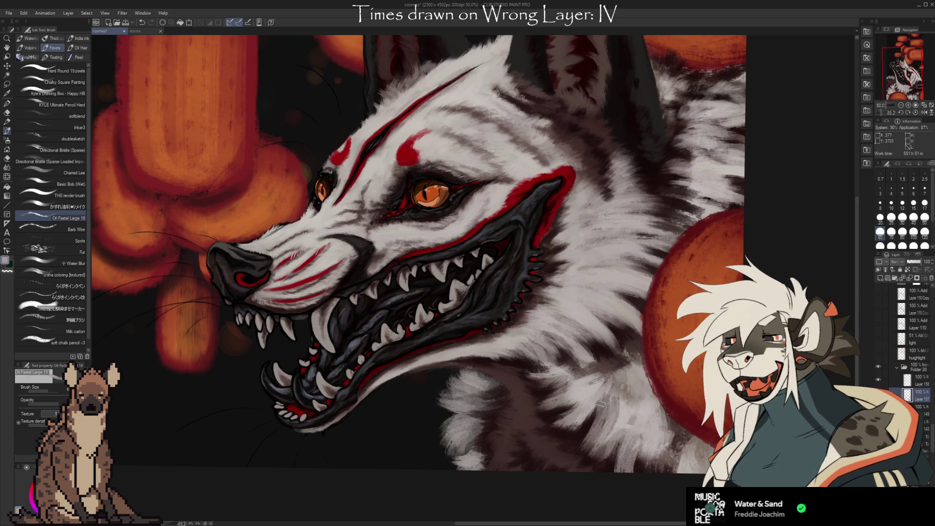
left_click_drag(601, 404, 673, 468)
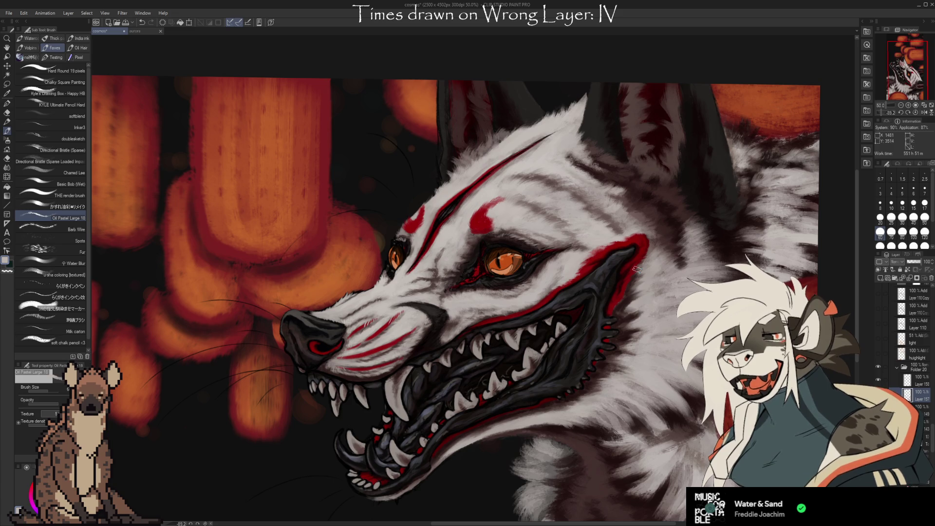
scroll(564, 432, "up", 1)
scroll(563, 432, "up", 1)
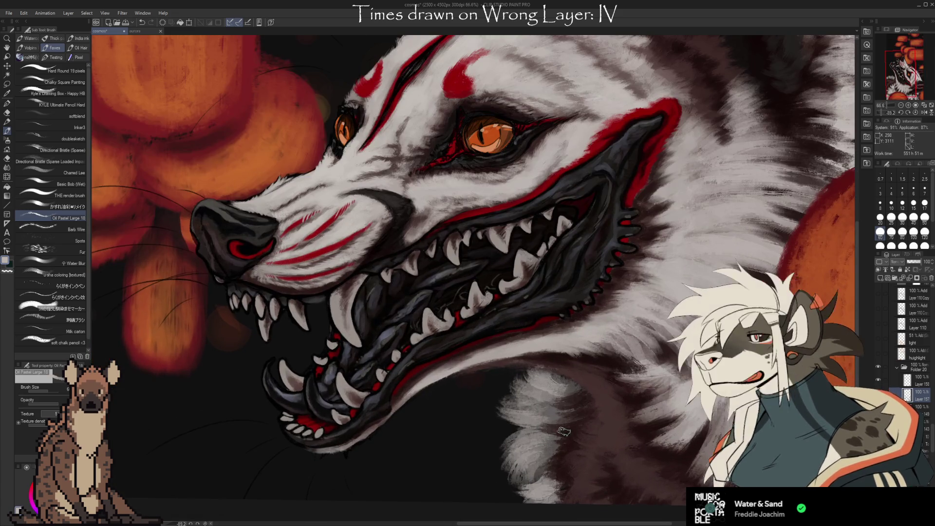
Step: Zoom onto the muzzle, shrink the brush and sample a near-black from the painting
left_click_drag(563, 432, 596, 431)
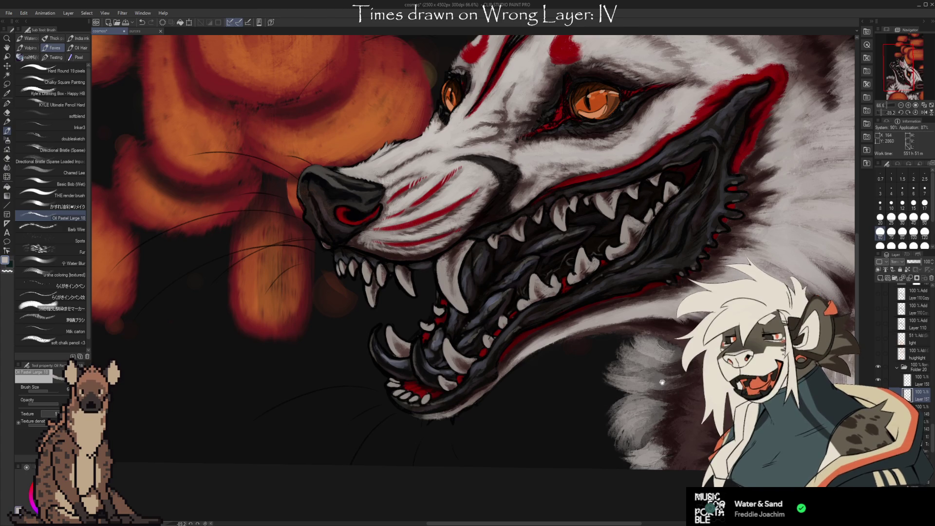
left_click_drag(455, 222, 474, 241)
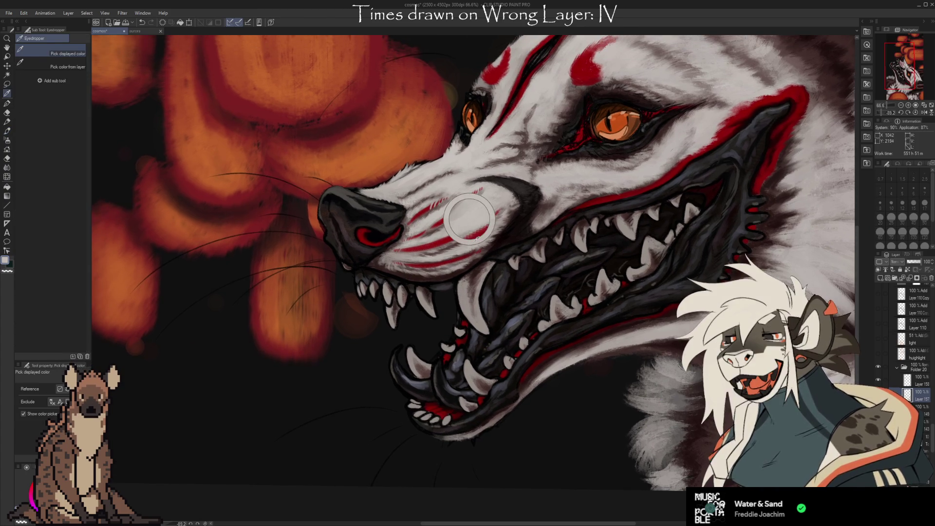
key("bracketleft")
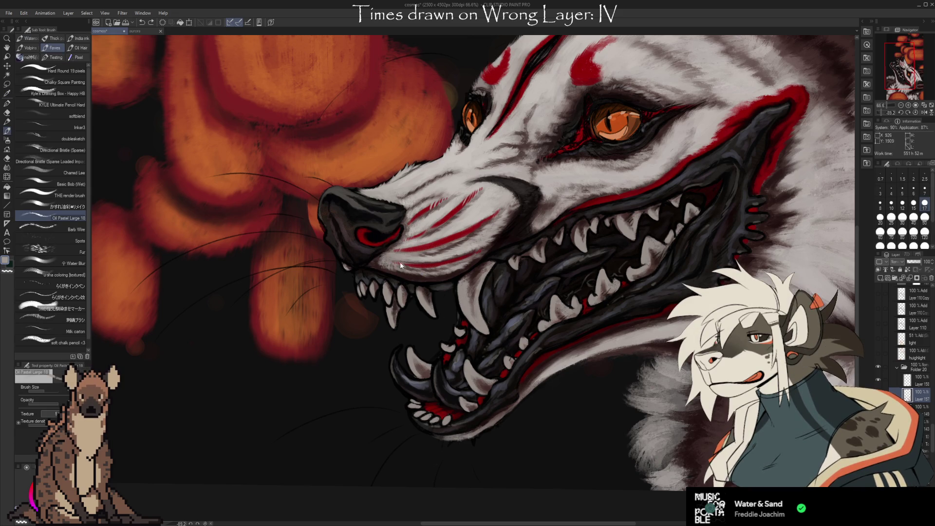
left_click(376, 266, "alt")
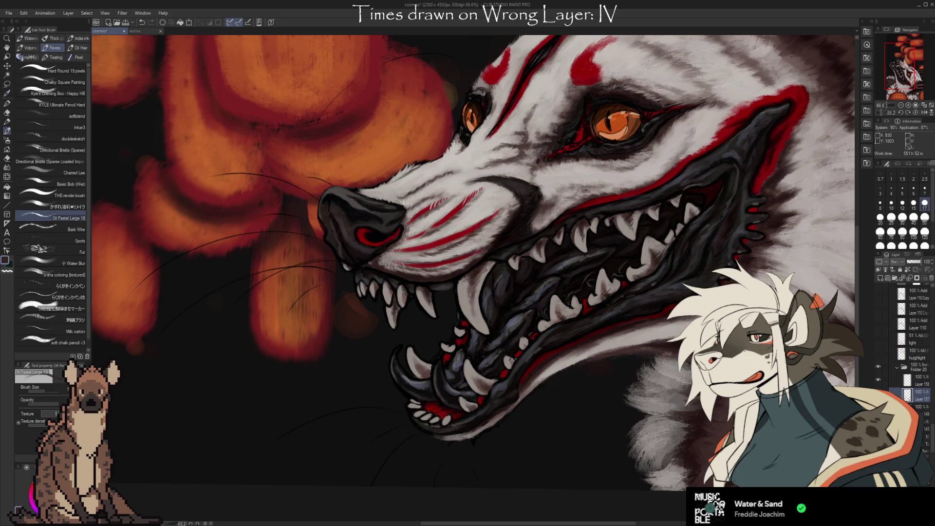
left_click_drag(529, 348, 541, 374)
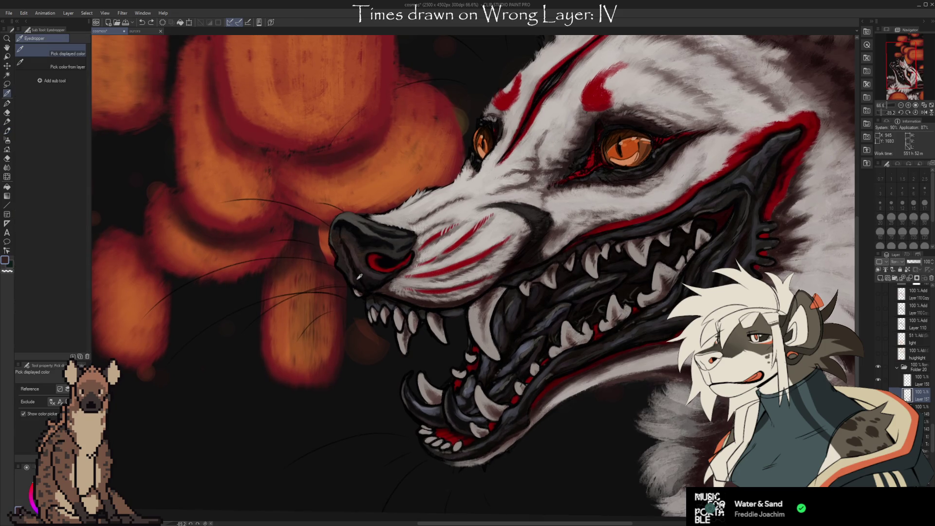
key("alt")
Step: Shade and highlight the nose with dark and mauve tones sampled from the muzzle
left_click(373, 280, "alt")
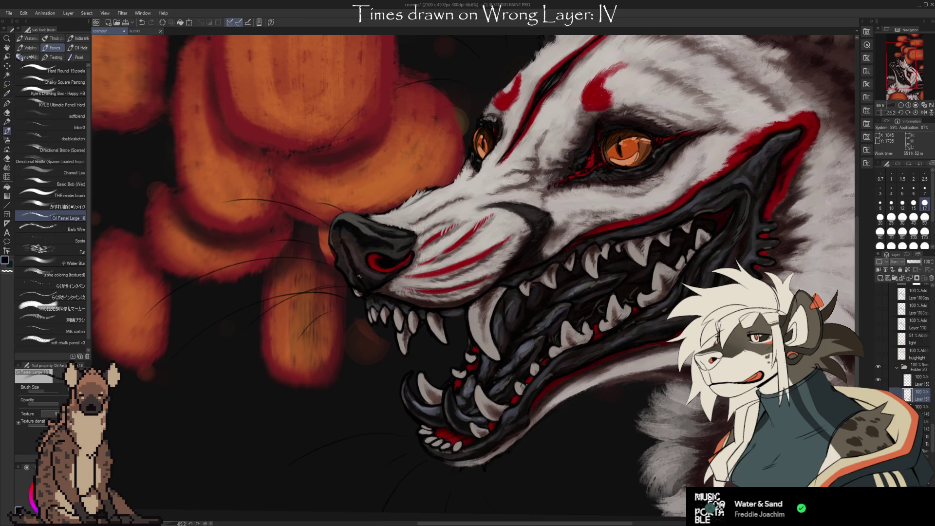
left_click(338, 245, "alt")
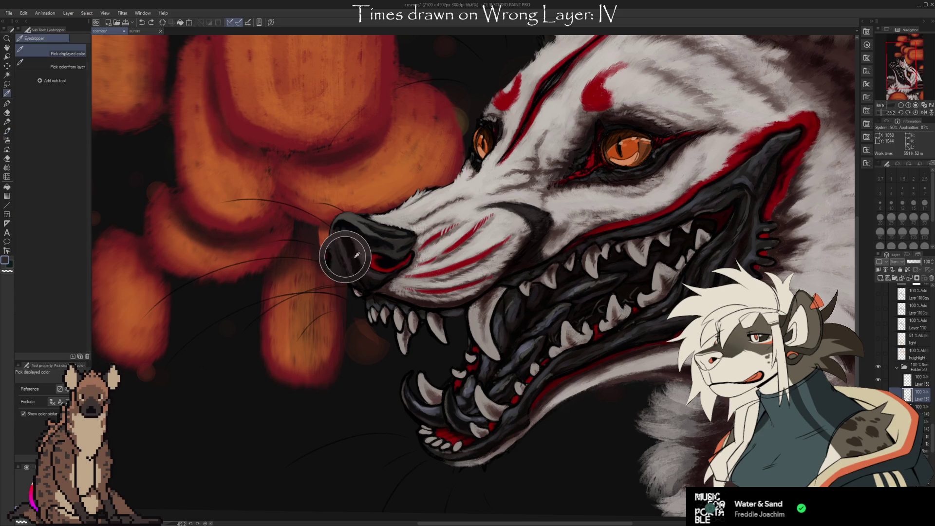
left_click(351, 263, "alt")
left_click(341, 265, "alt")
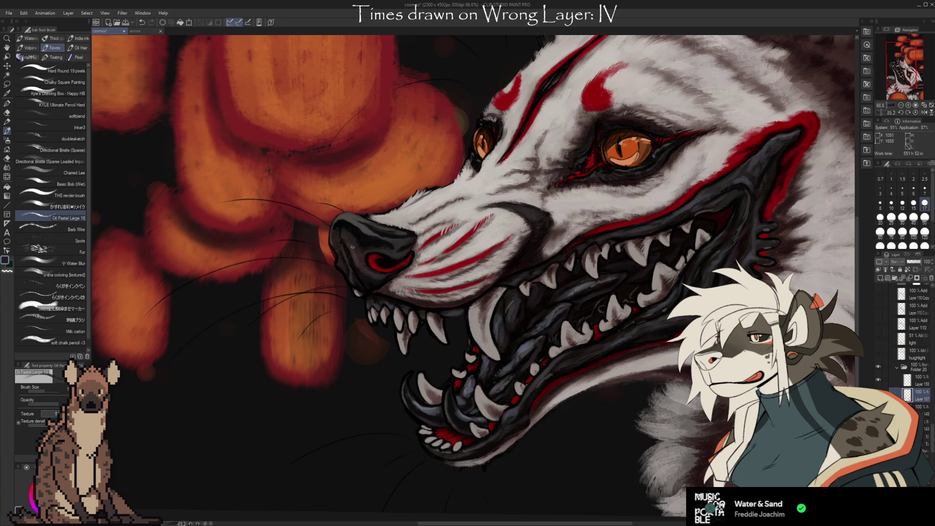
left_click(347, 250, "alt")
left_click(366, 279, "alt")
left_click(355, 255, "alt")
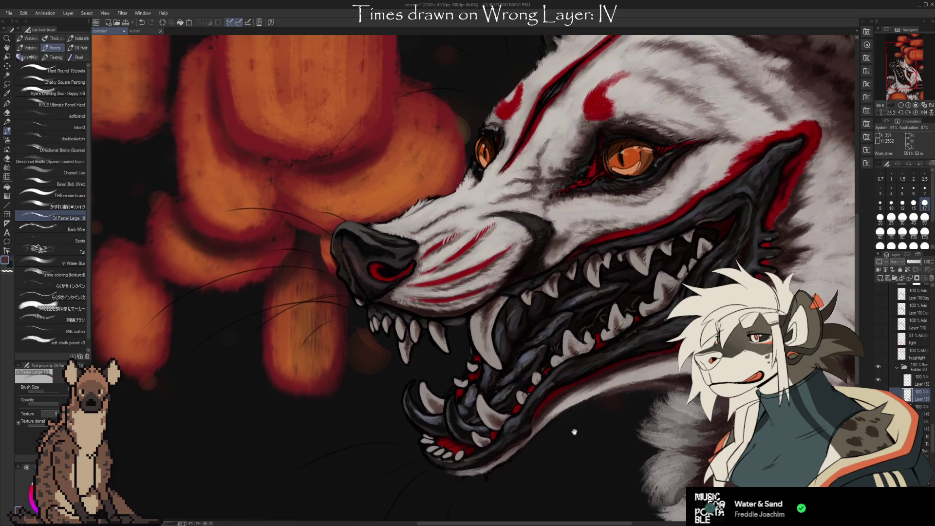
left_click_drag(556, 412, 450, 452)
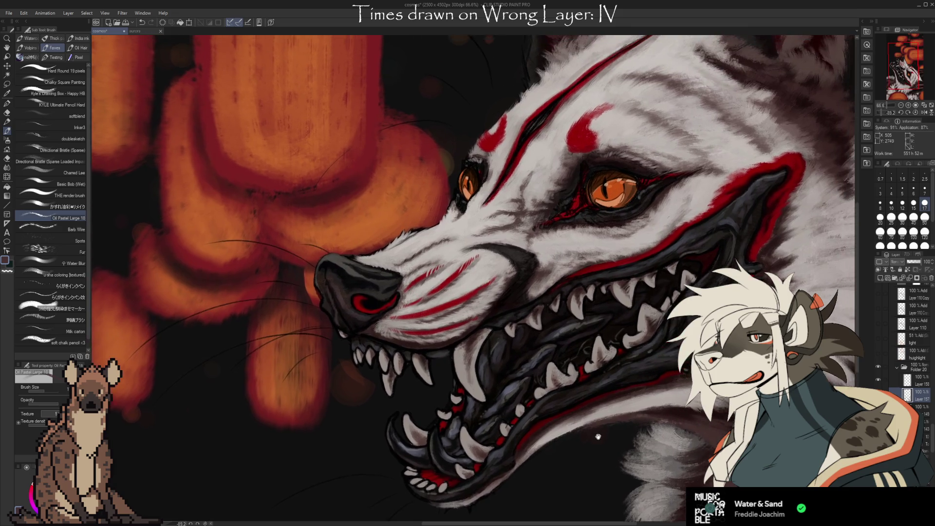
mouse_move(685, 415)
left_mouse_down()
mouse_move(585, 425)
mouse_move(628, 397)
mouse_move(677, 420)
mouse_move(636, 397)
left_mouse_up()
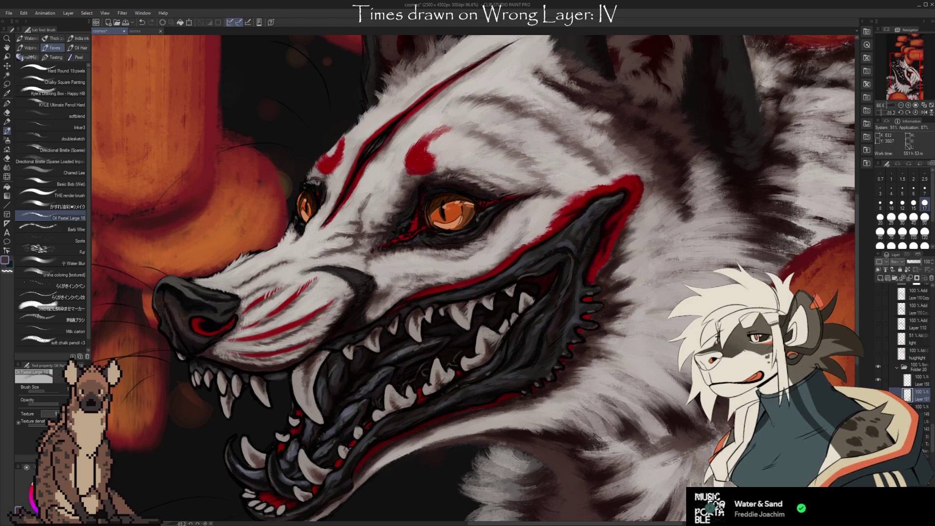
left_click_drag(559, 424, 594, 416)
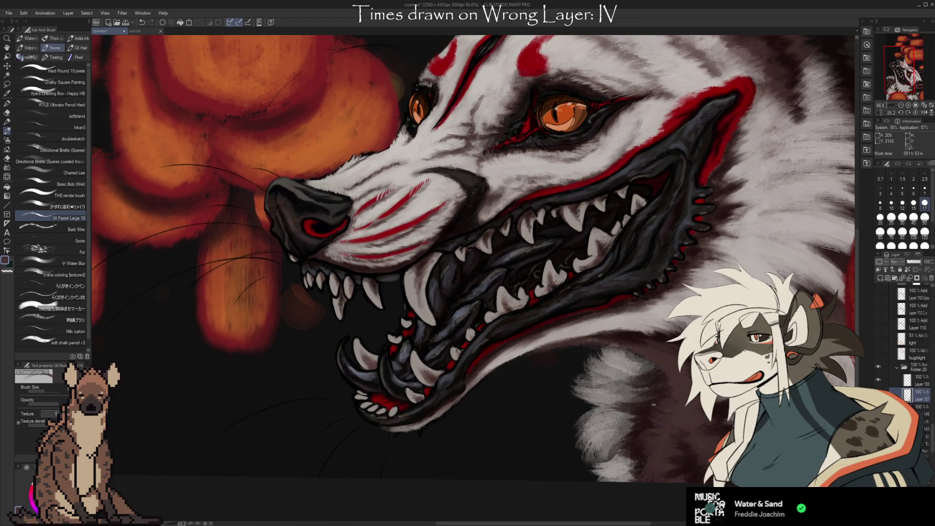
left_click_drag(750, 340, 647, 403)
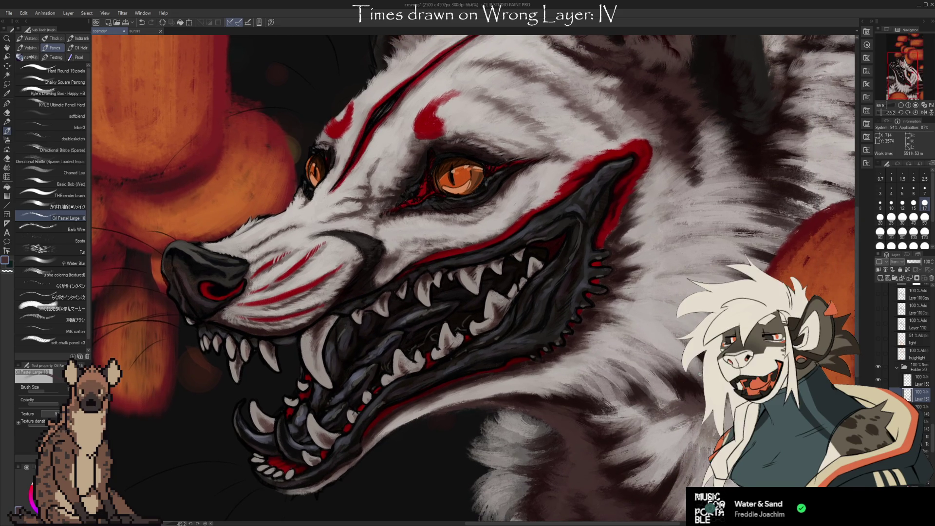
left_click_drag(614, 376, 677, 391)
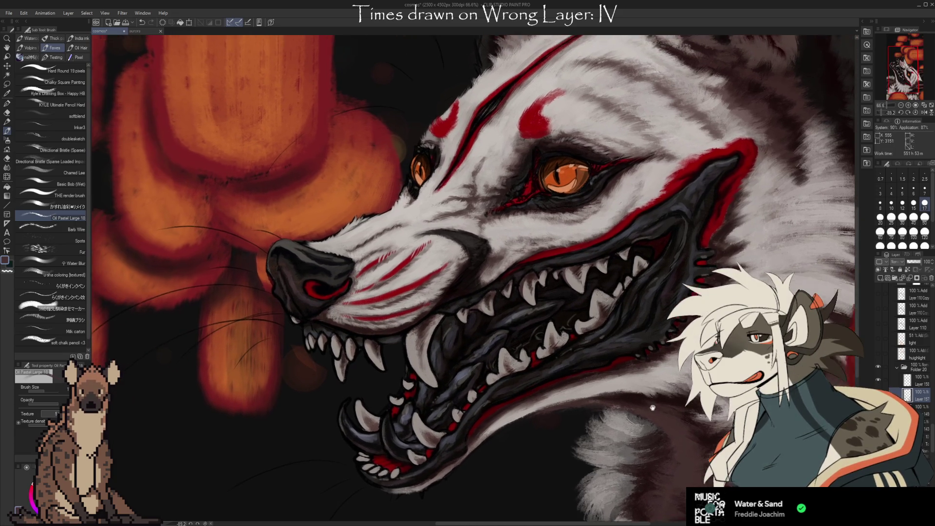
left_click_drag(617, 402, 647, 408)
left_click(550, 248, "alt")
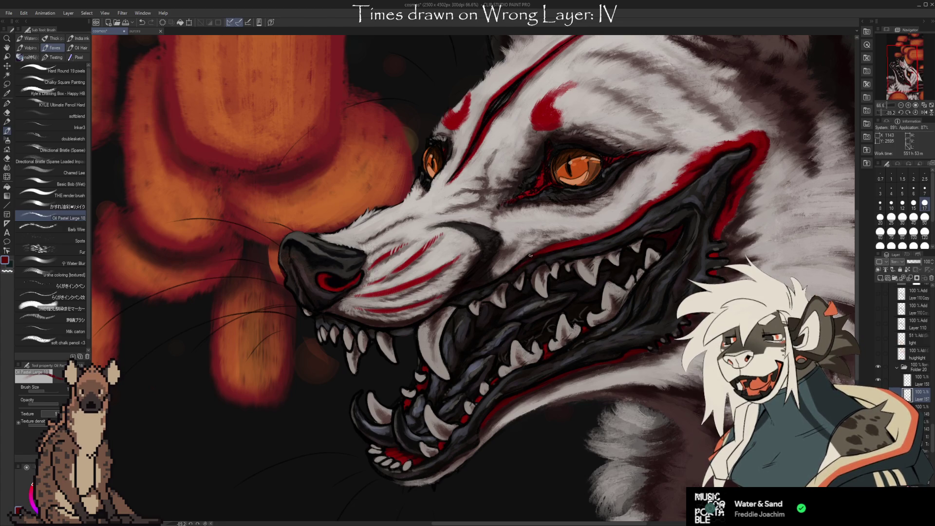
Step: Touch up the lip line with sampled grey and red, briefly erasing stray marks
left_click(541, 249, "alt")
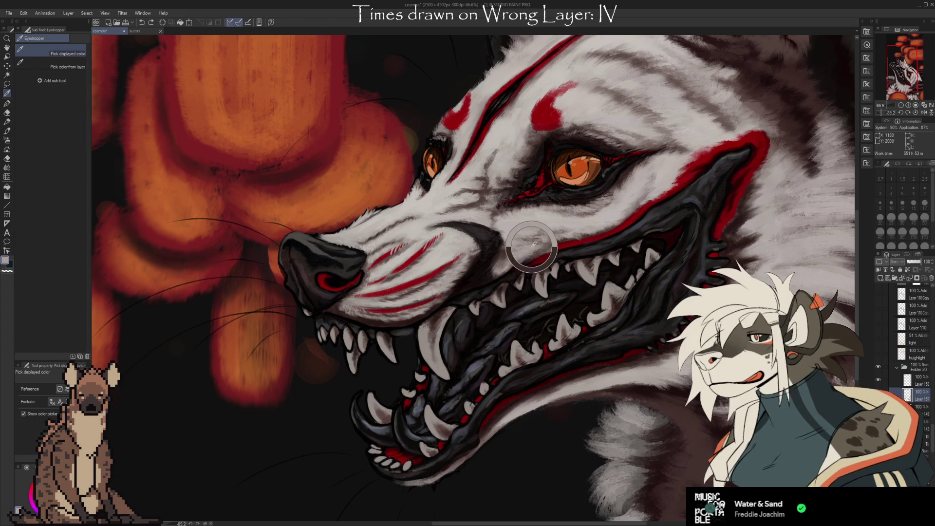
left_click(550, 247, "alt")
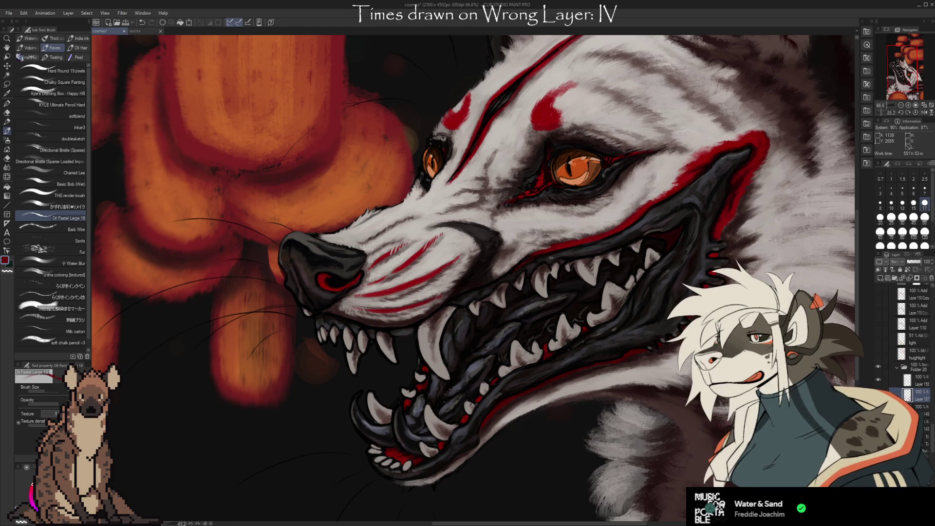
left_click_drag(671, 373, 625, 349)
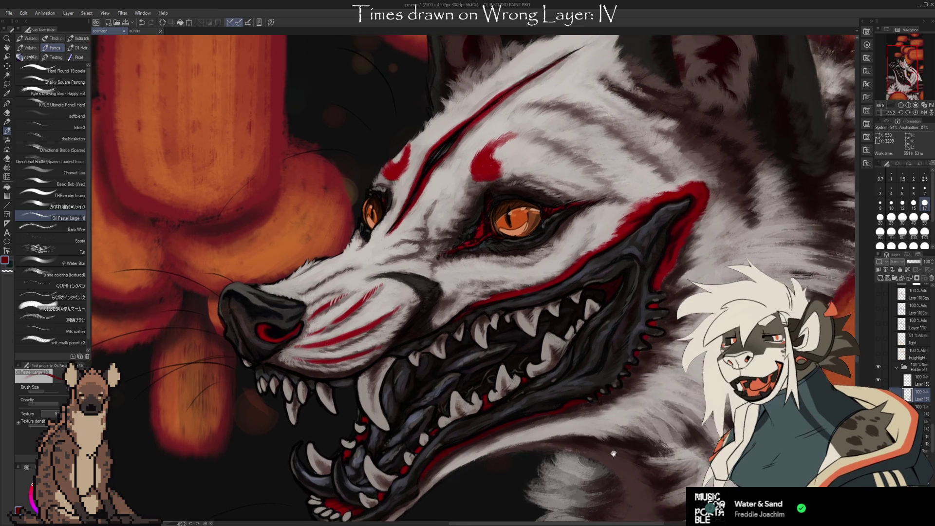
key("e")
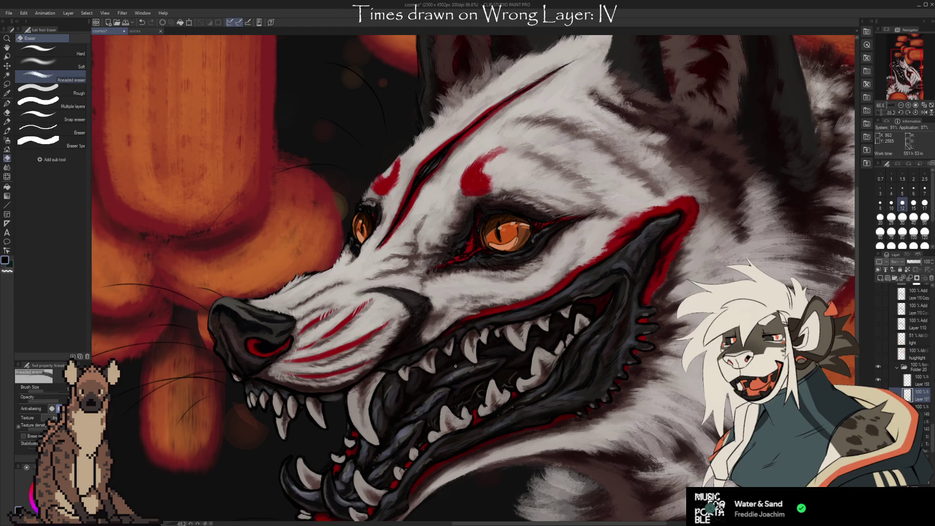
key("b")
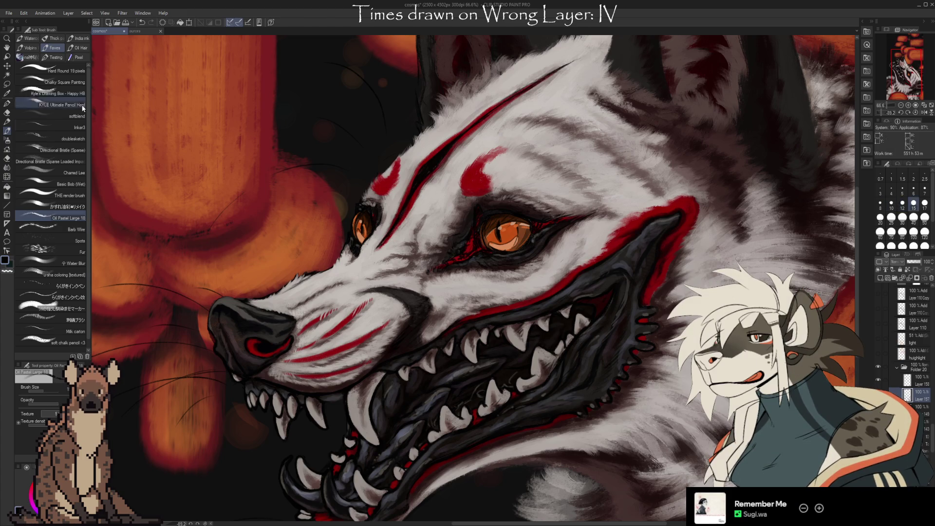
key("i")
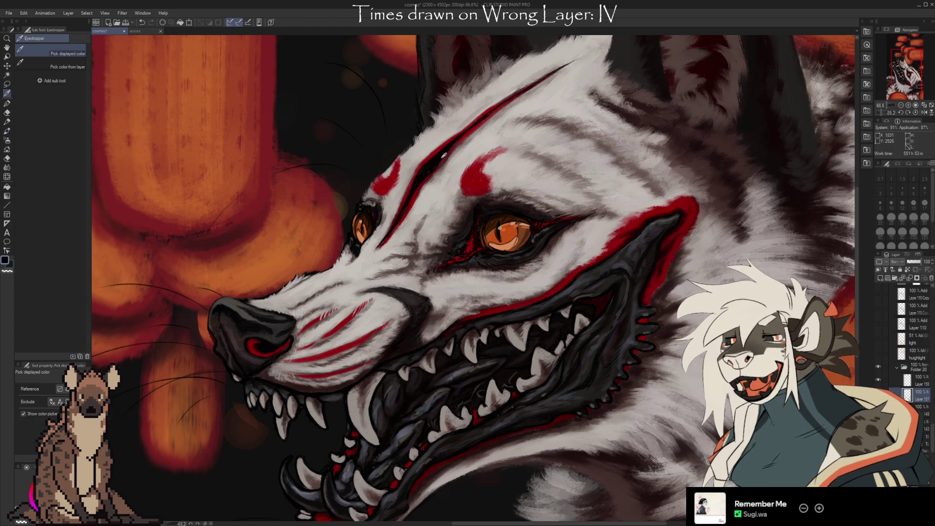
key("b")
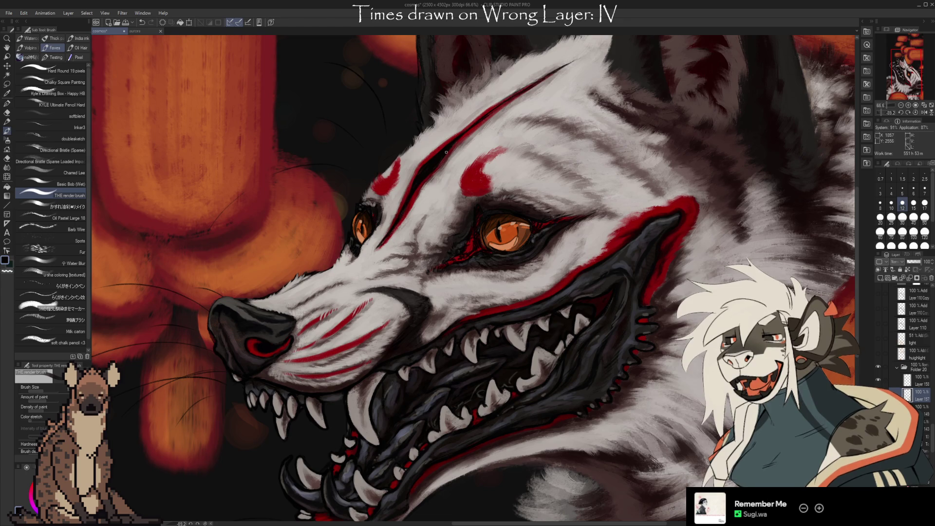
Step: Refine the forehead's red markings and white fur with colours sampled around the eye and brow
left_click(431, 176, "alt")
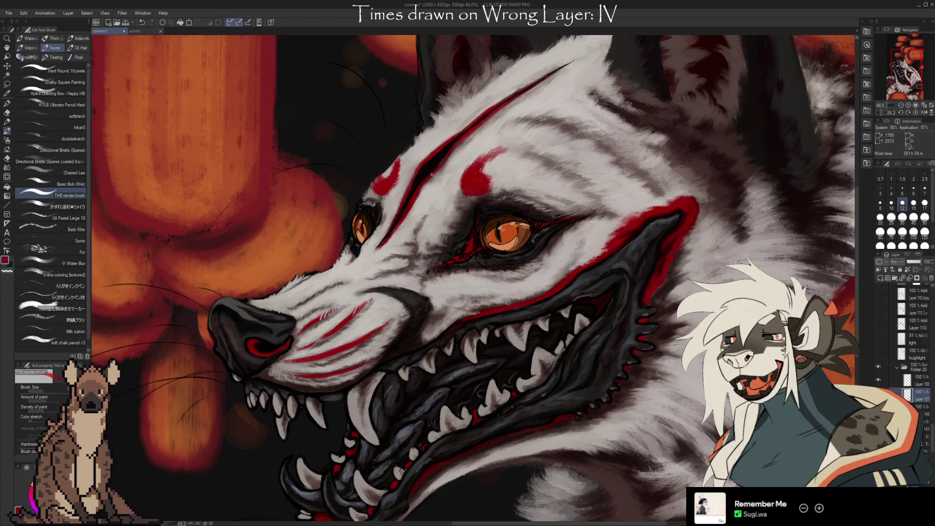
left_click(433, 174, "alt")
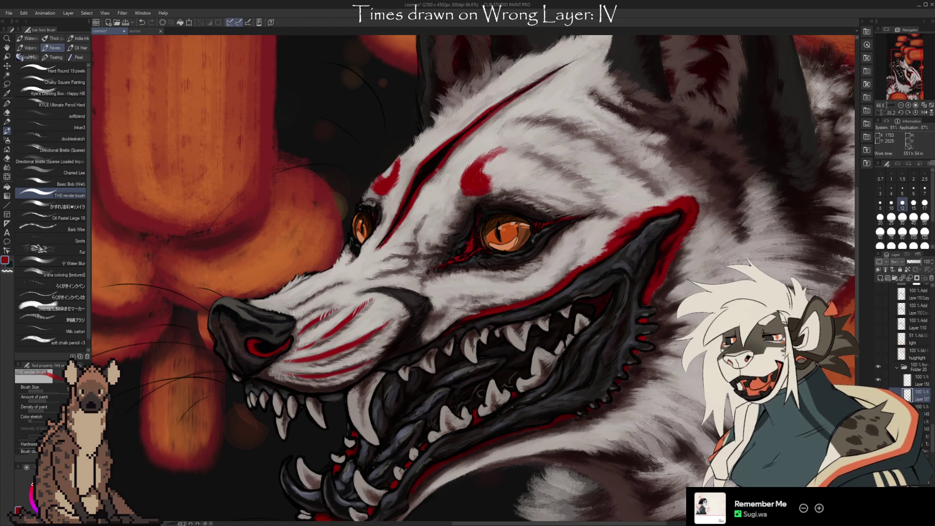
key("alt")
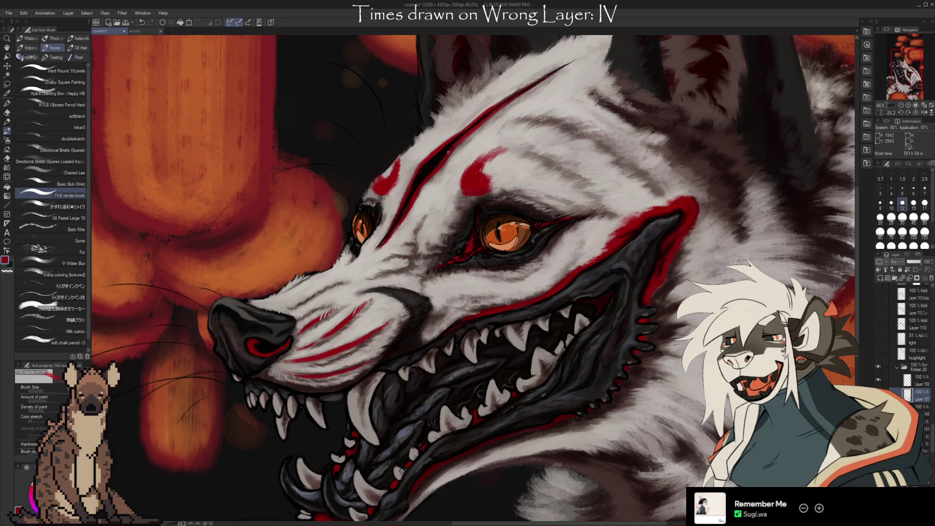
left_click(421, 173, "alt")
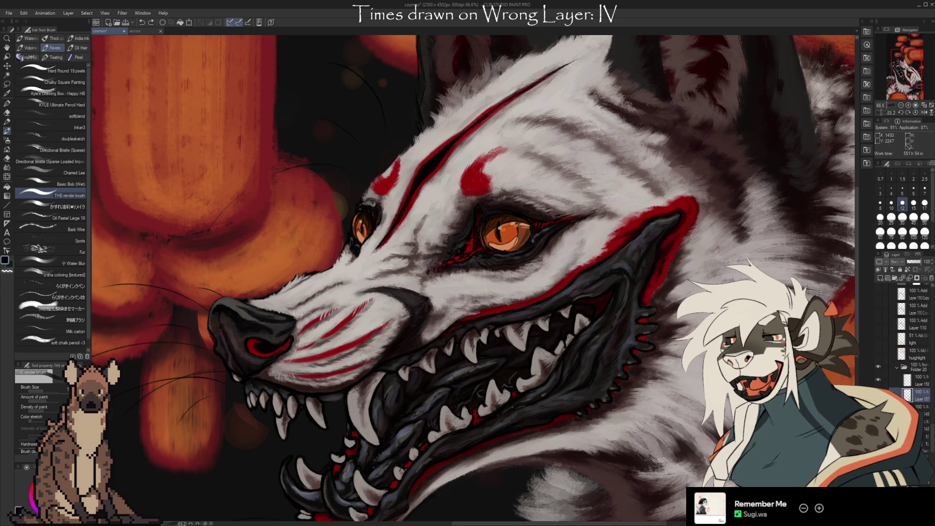
left_click(414, 200, "alt")
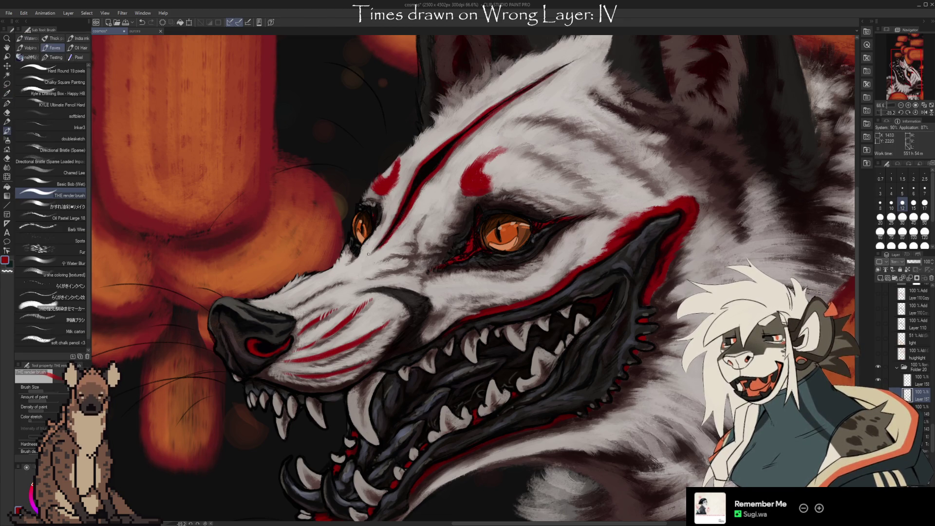
left_click(390, 239, "alt")
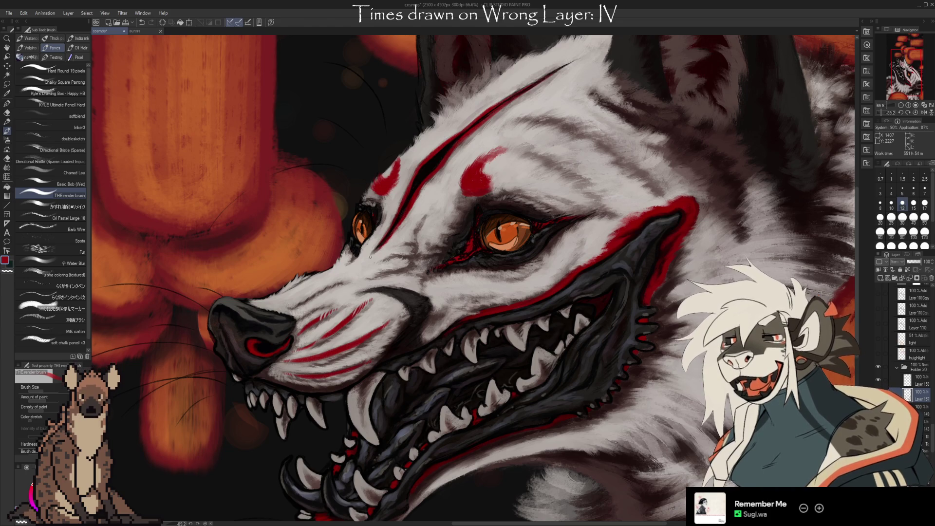
left_click(417, 194, "alt")
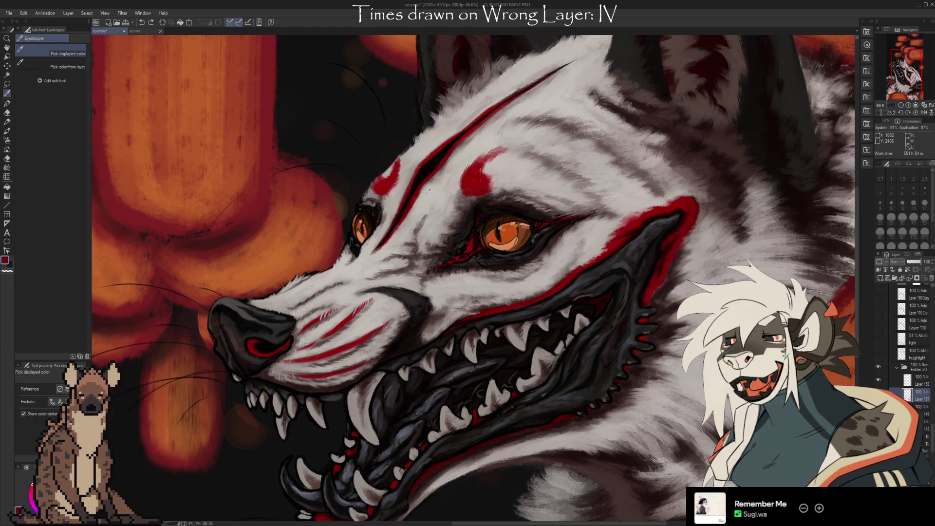
left_click(418, 206, "alt")
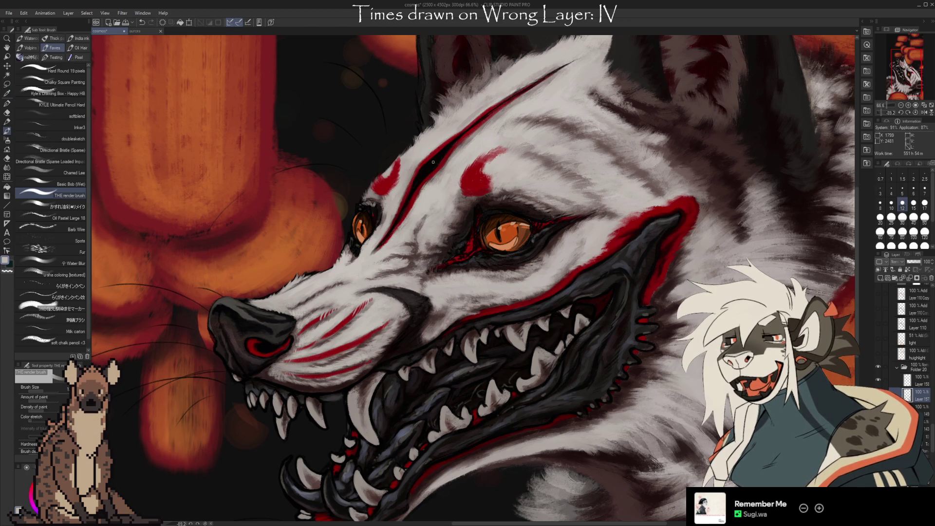
left_click(418, 187, "alt")
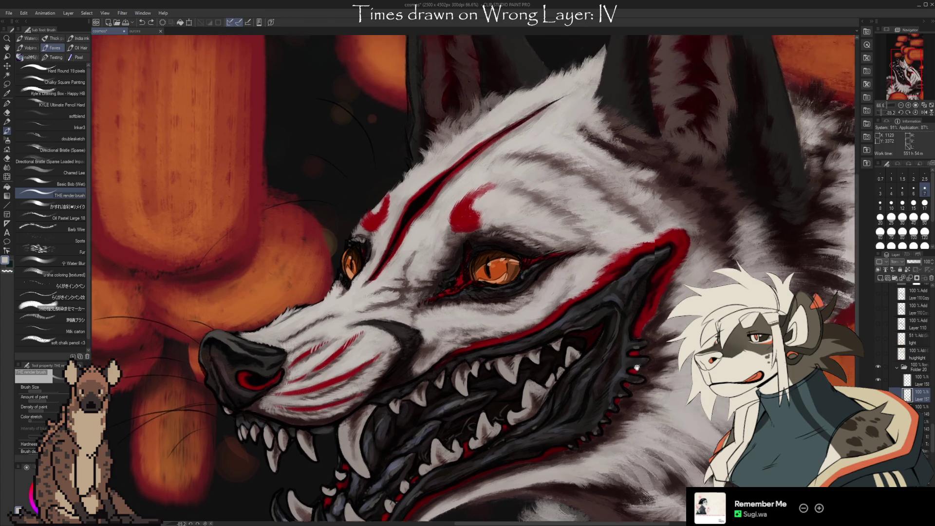
Step: Paint textured fur over the top of the head with sampled red and grey-white tones
left_click_drag(439, 161, 405, 234)
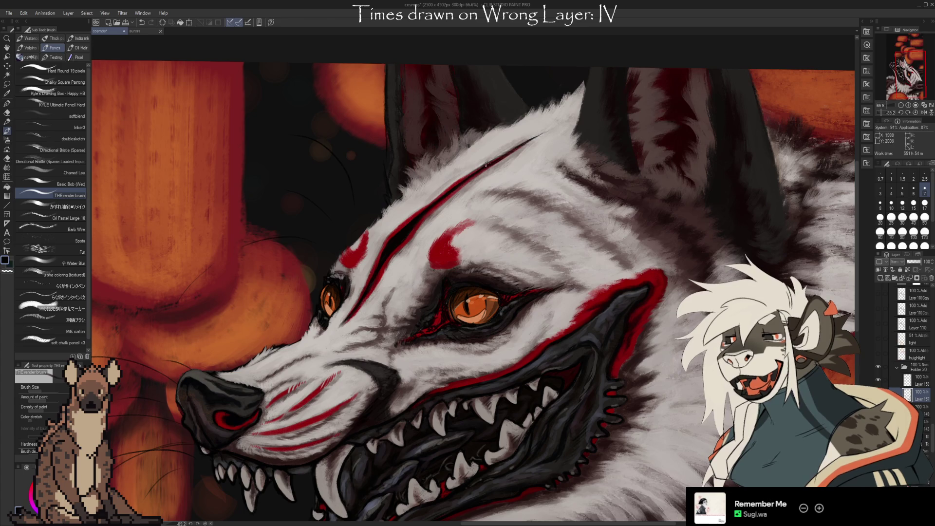
key("i")
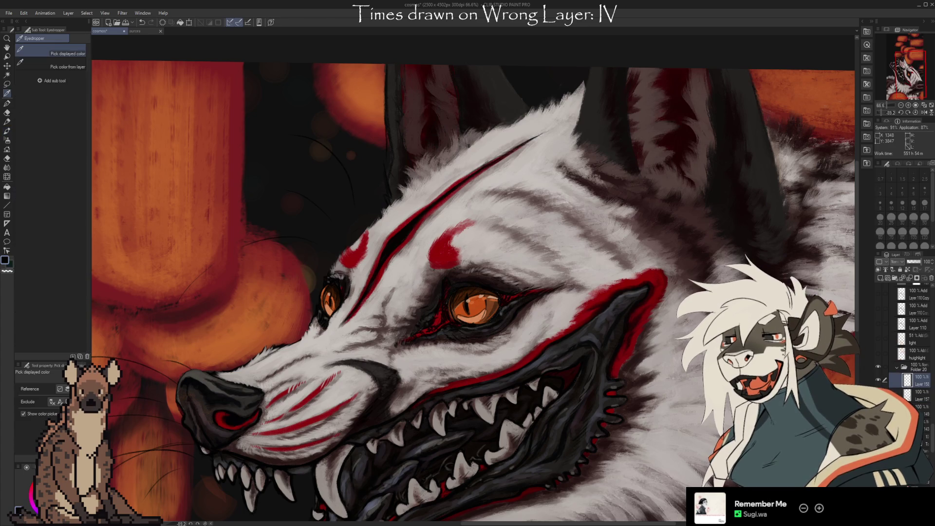
left_click(430, 213)
key("b")
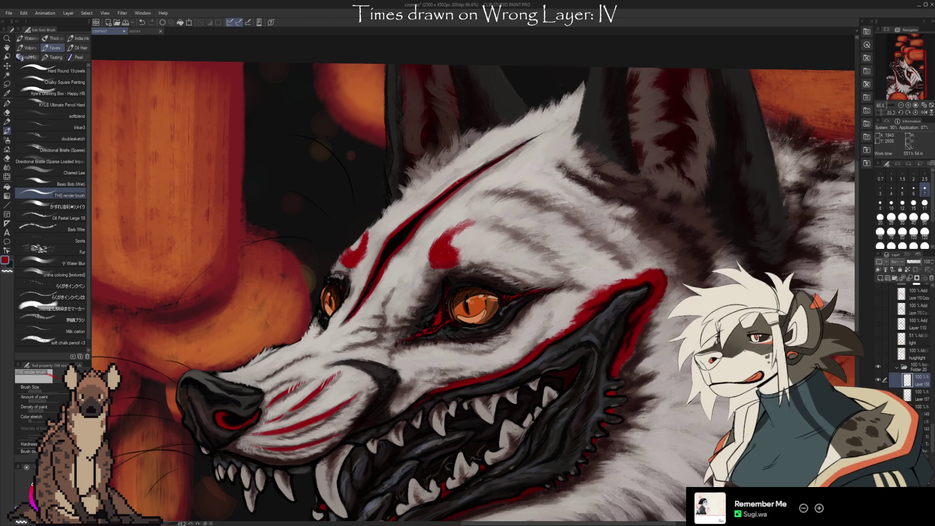
left_click(441, 196, "alt")
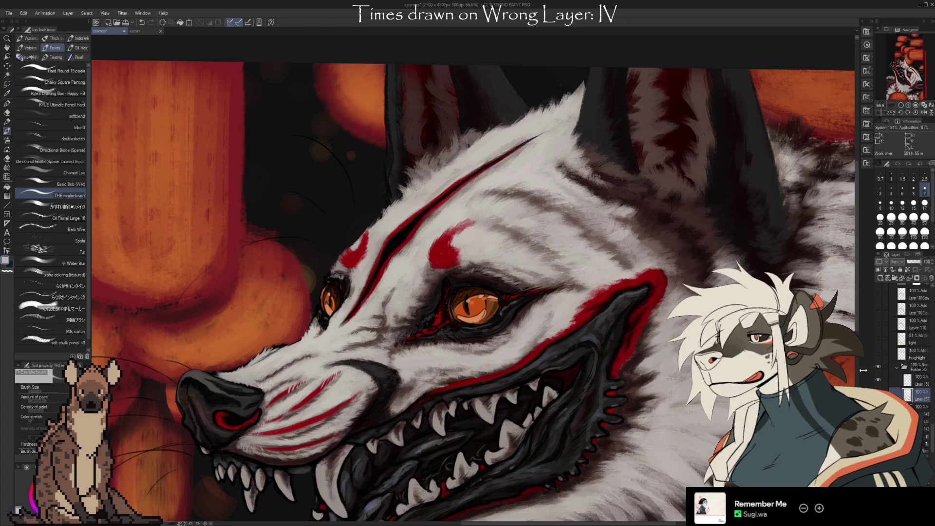
left_click(460, 168, "alt")
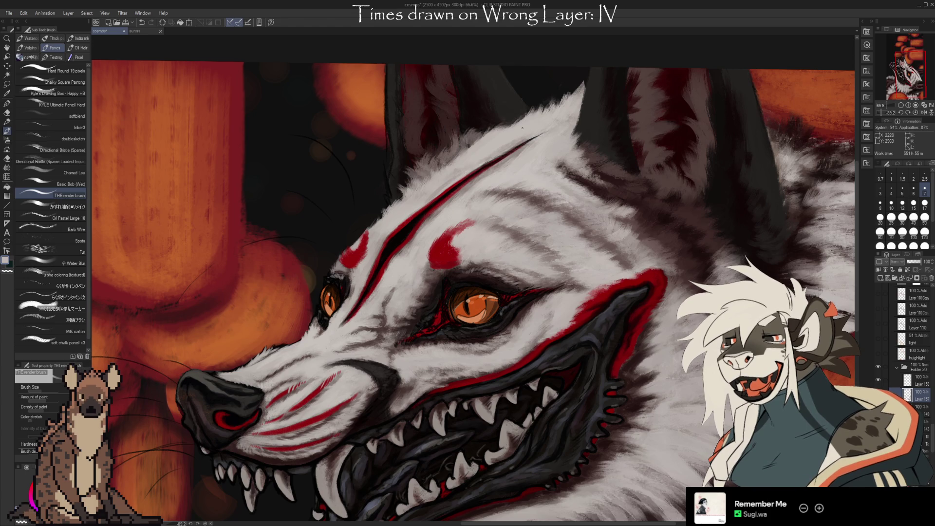
left_click(522, 159, "alt")
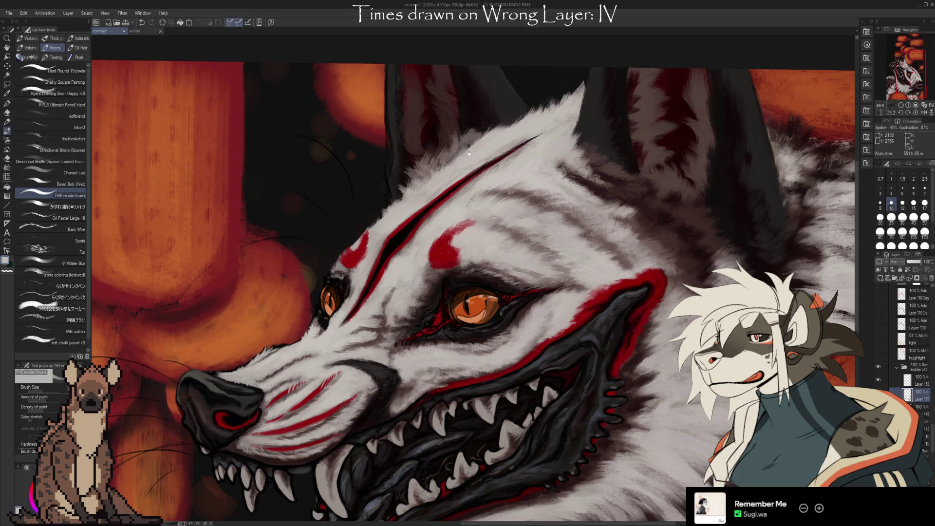
left_click_drag(470, 152, 455, 167)
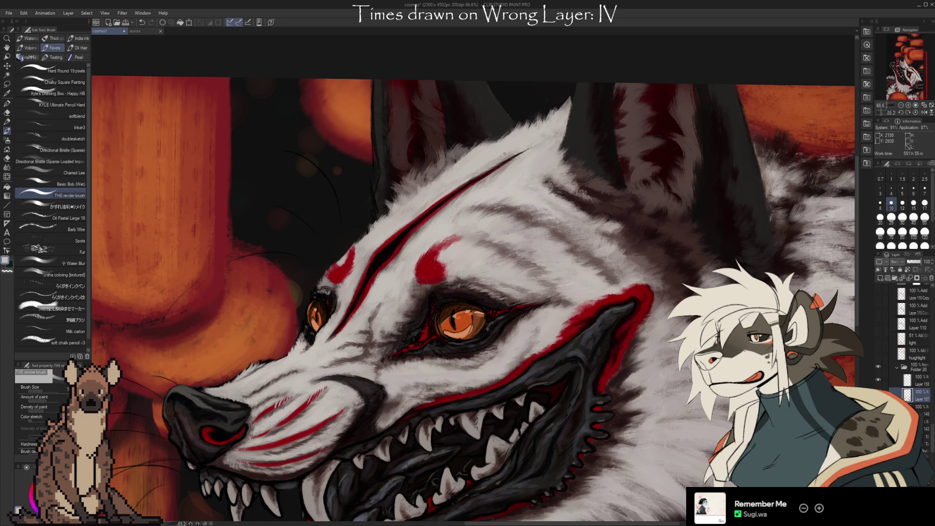
Step: Sample once more, then switch to the Basic Bob (Wet) blending brush
key("i")
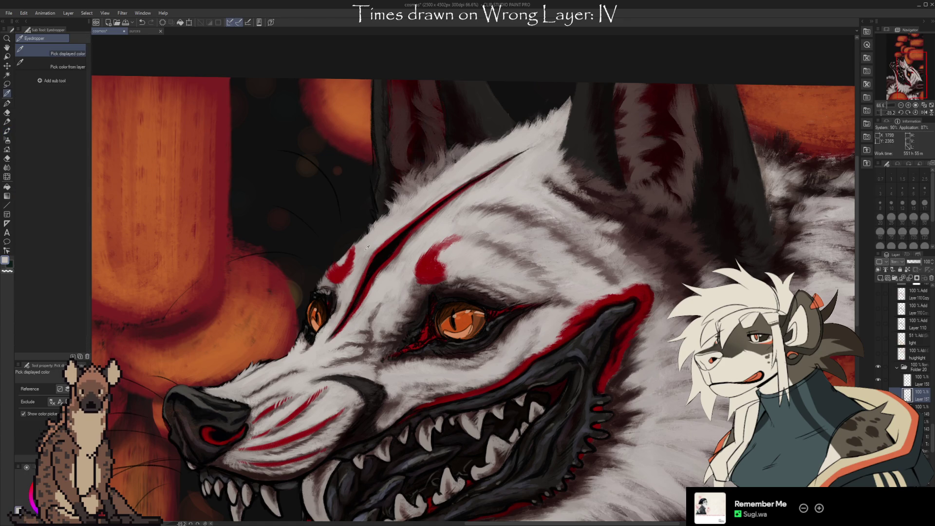
key("b")
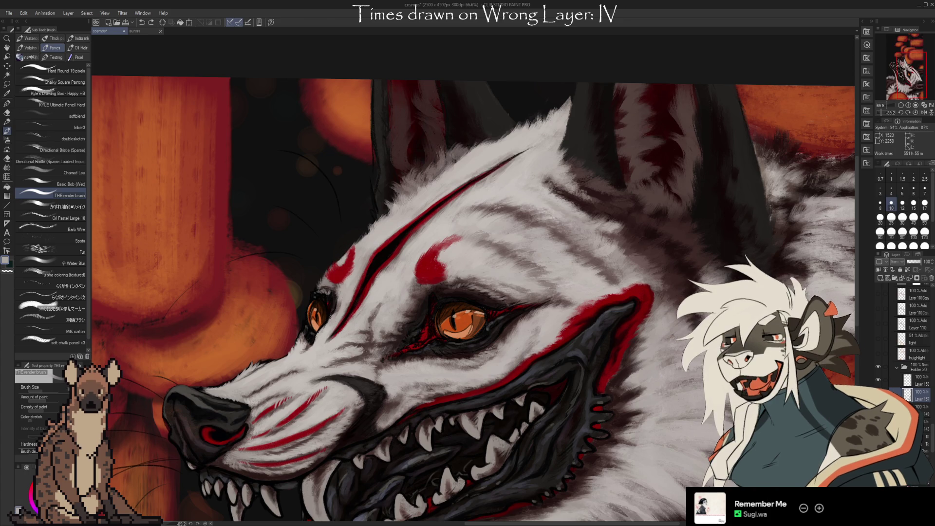
left_click(83, 184)
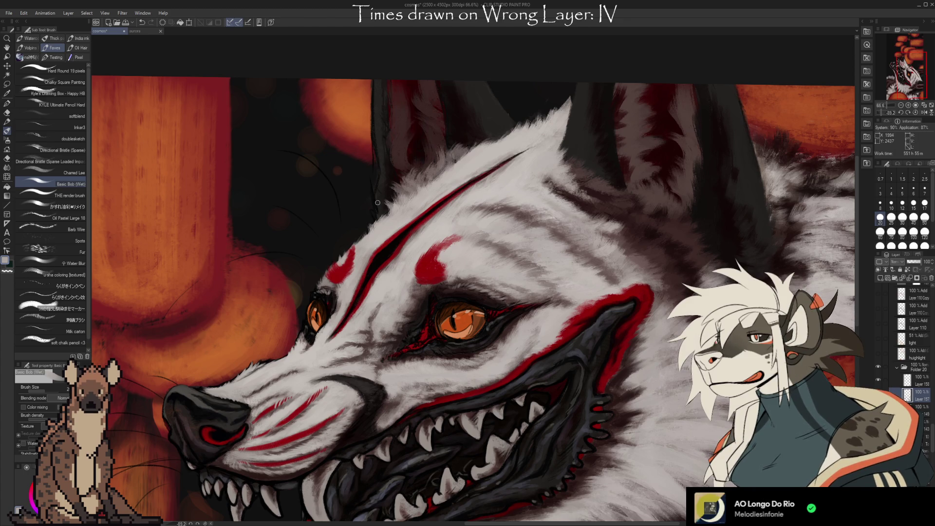
Step: Blend the brow fur with the wet brush using purplish-grey and light tones sampled near the eye
key("i")
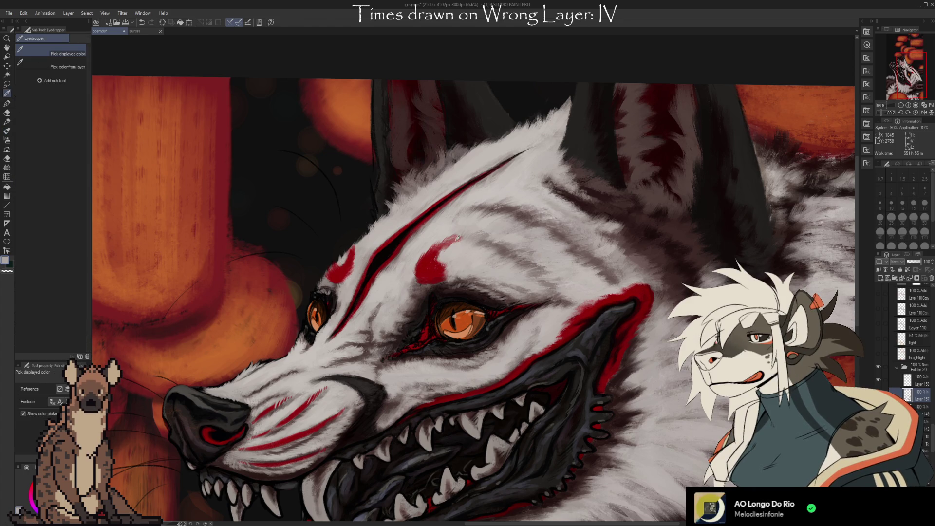
left_click(425, 288)
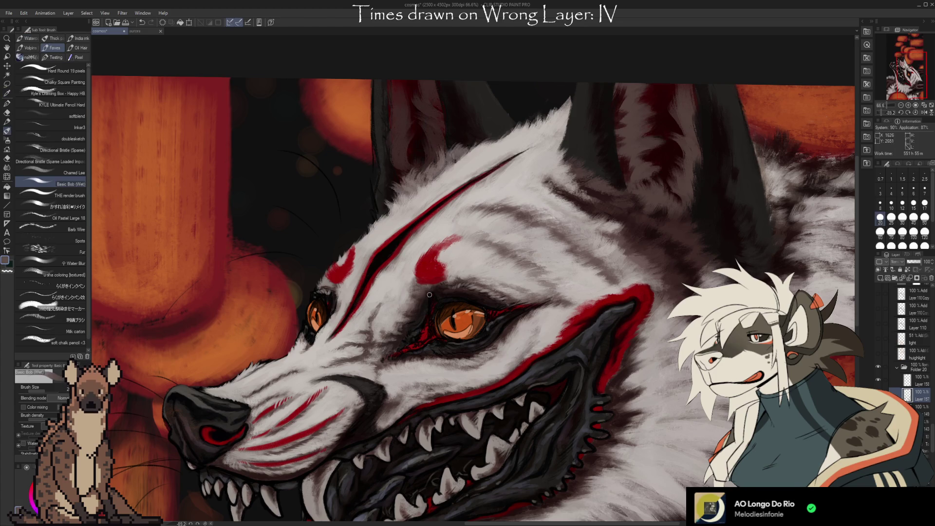
key("b")
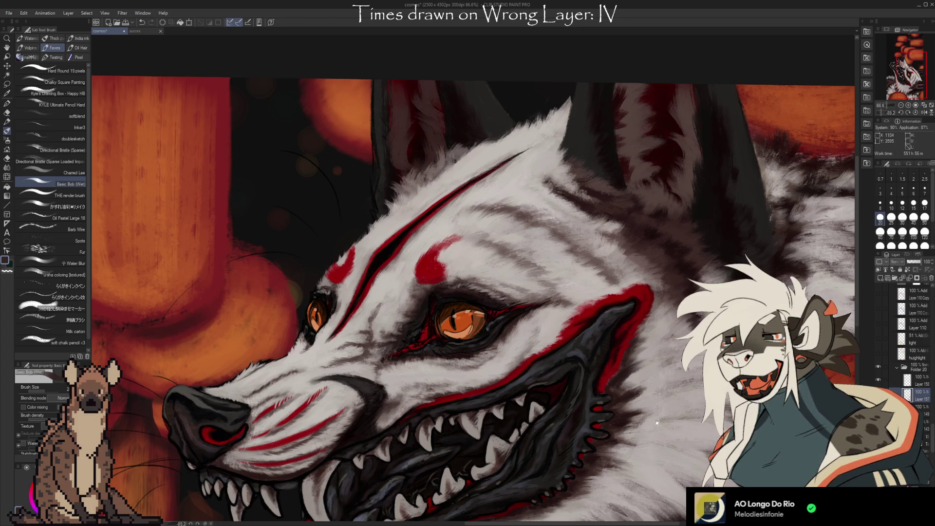
left_click_drag(644, 377, 625, 363)
left_click(387, 278, "alt")
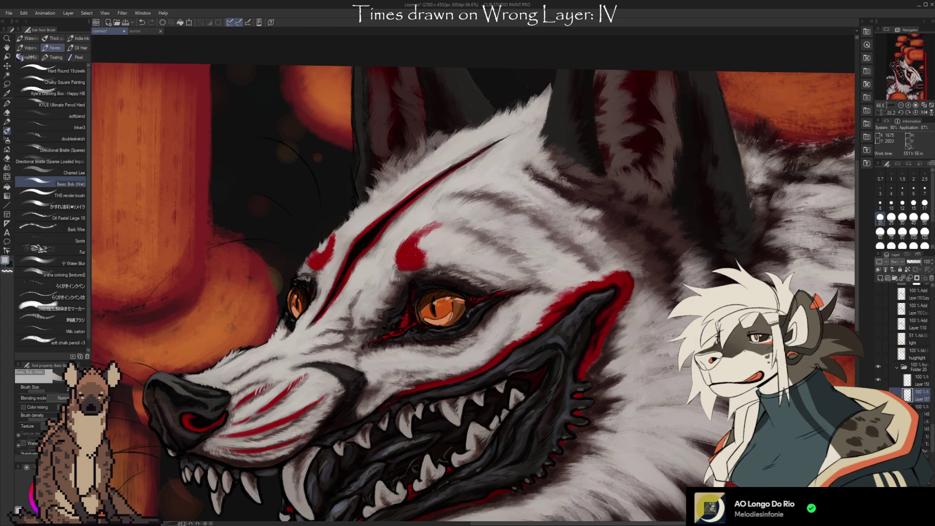
Step: Work dark and light greys sampled near the eye into the brow and cheek fur
key("alt")
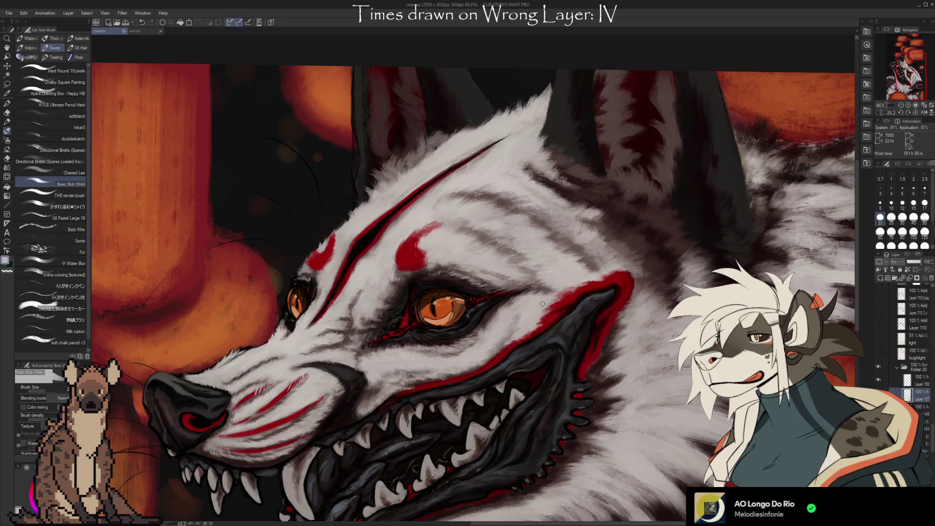
left_click_drag(376, 266, 353, 248)
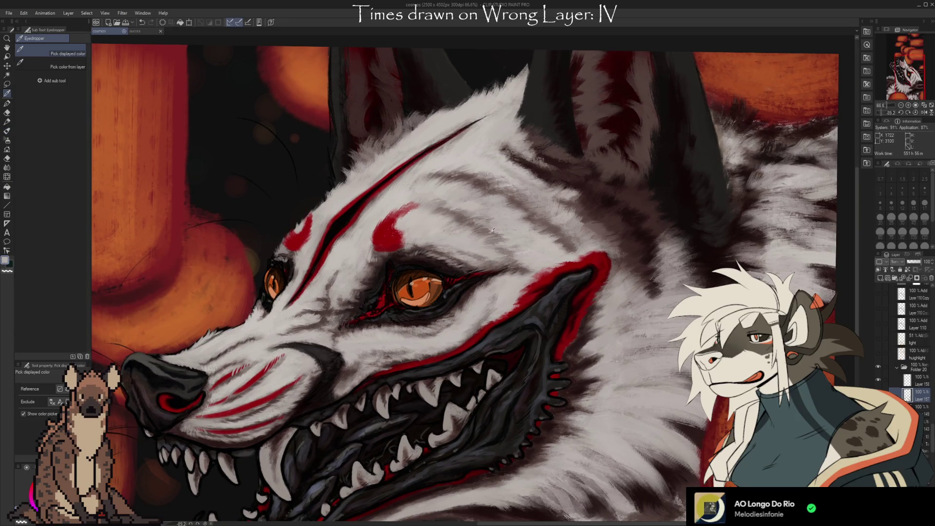
left_click(482, 269, "alt")
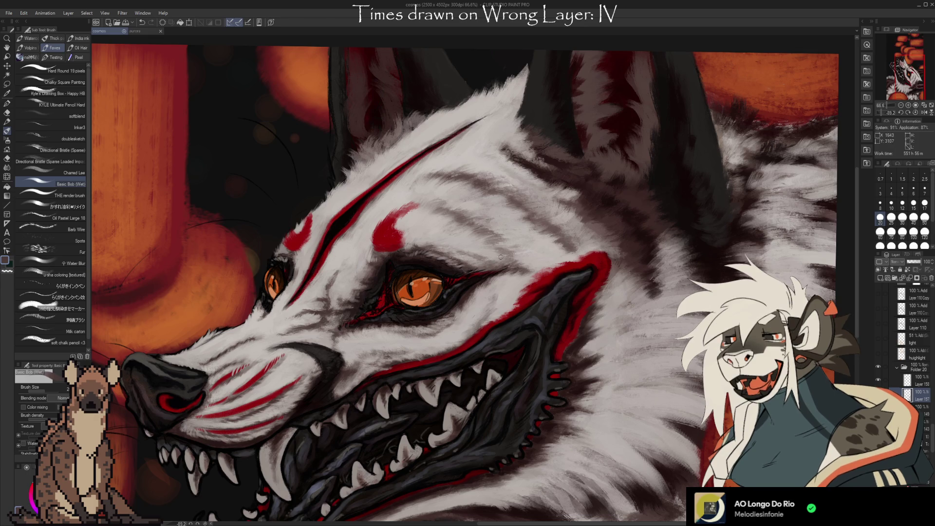
left_click(488, 268, "alt")
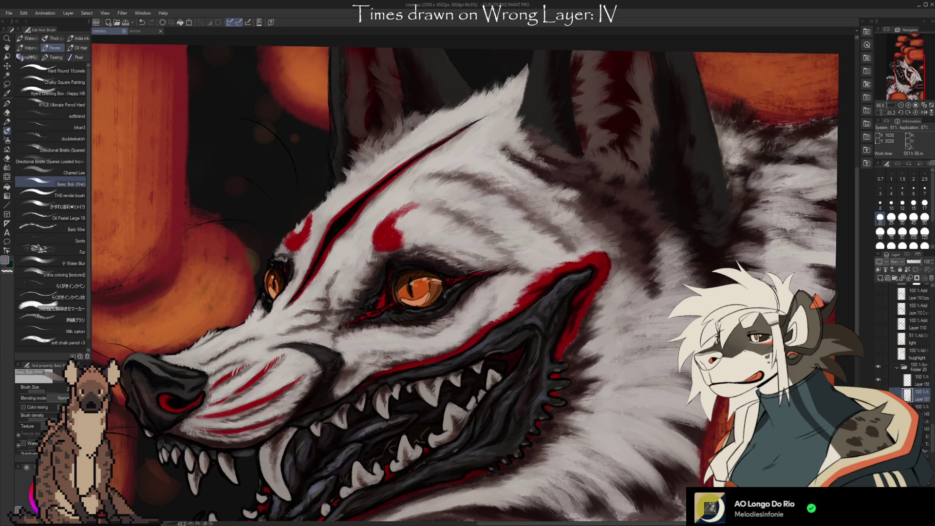
left_click(476, 244, "alt")
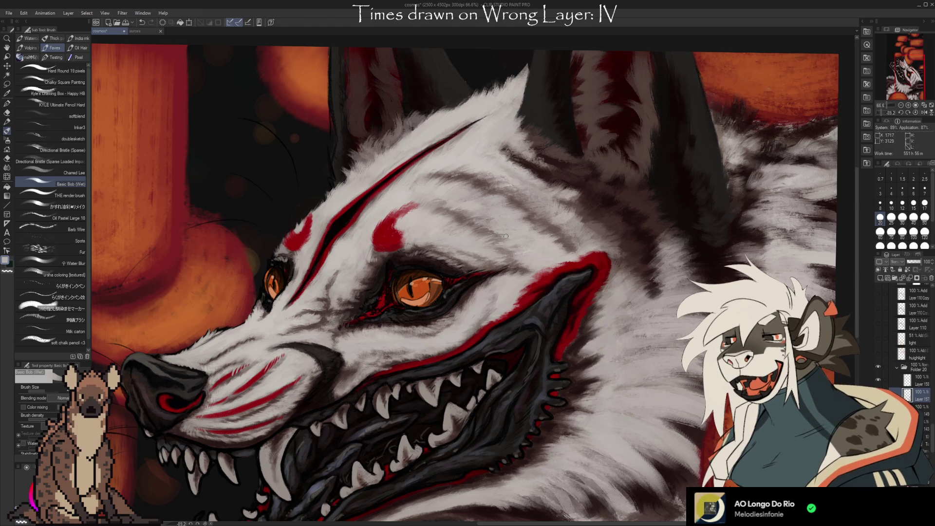
key("i")
key("b")
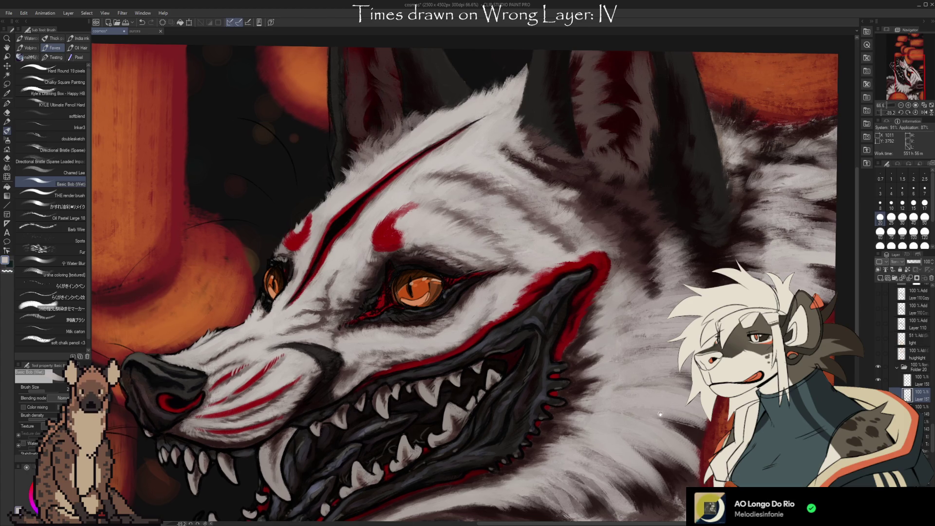
left_click_drag(646, 415, 605, 374)
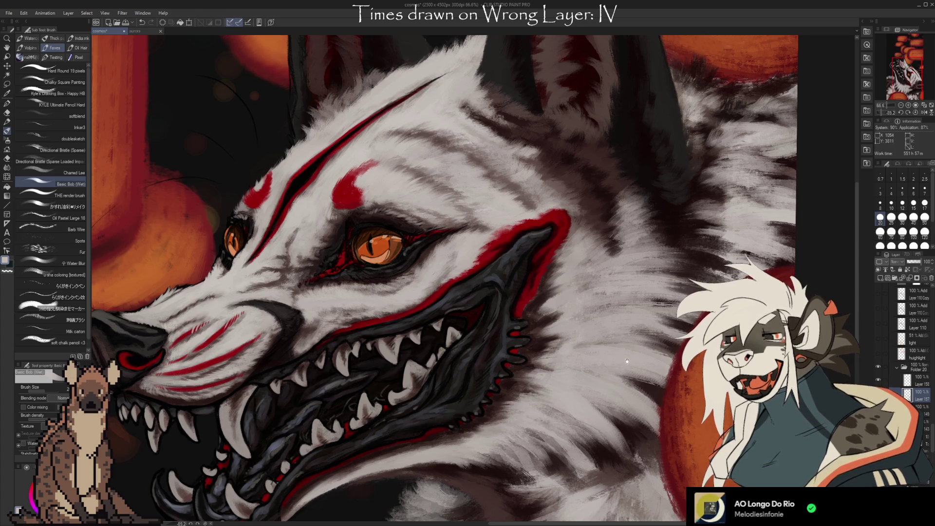
scroll(605, 374, "down", 1)
Step: Paint light and dark fur strokes along the cheek with repeatedly sampled fur tones
key("i")
key("b")
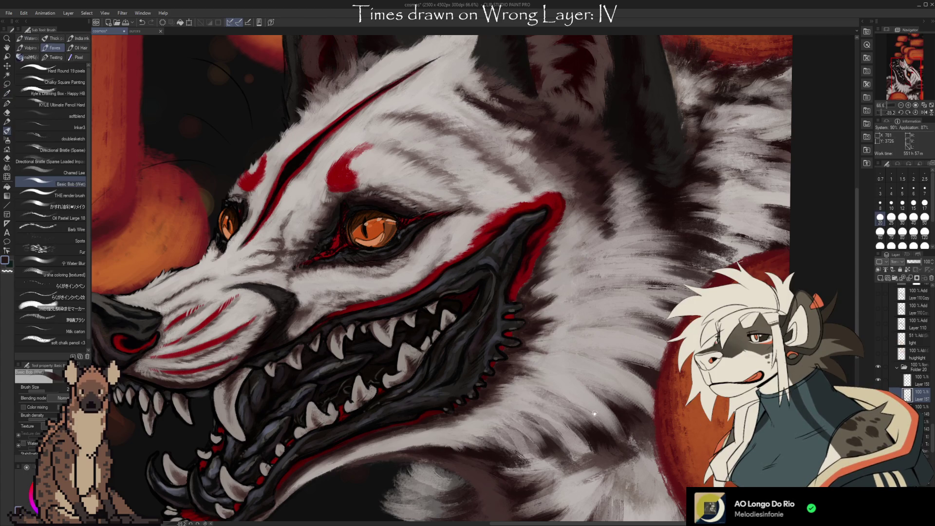
scroll(633, 443, "up", 3)
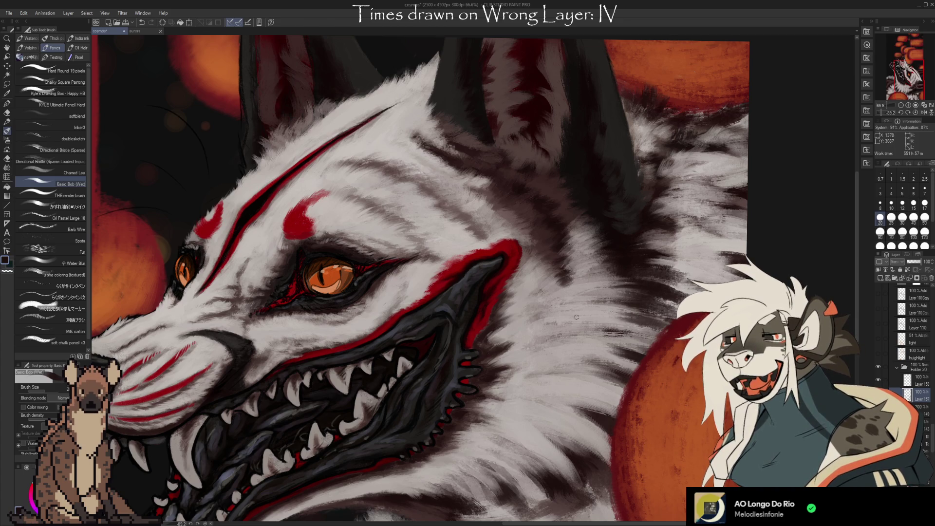
key("i")
left_click(639, 300)
key("b")
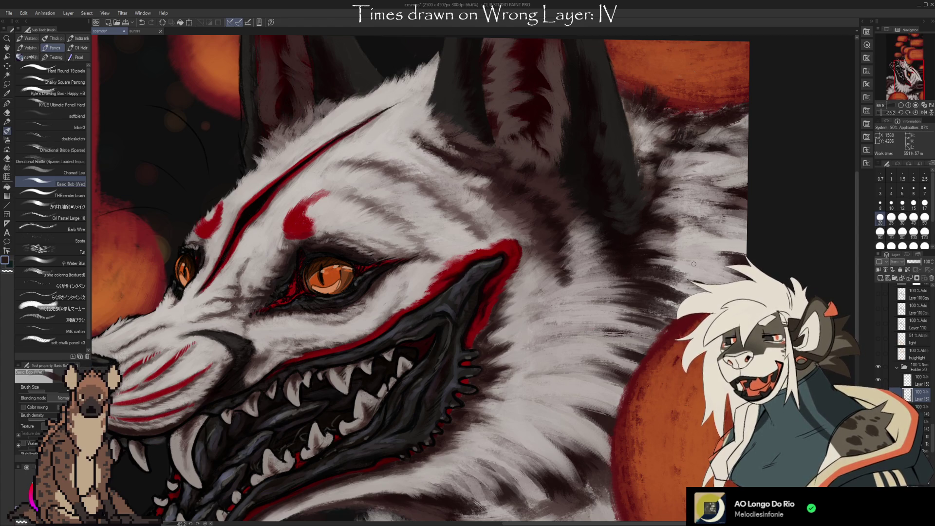
key("i")
key("b")
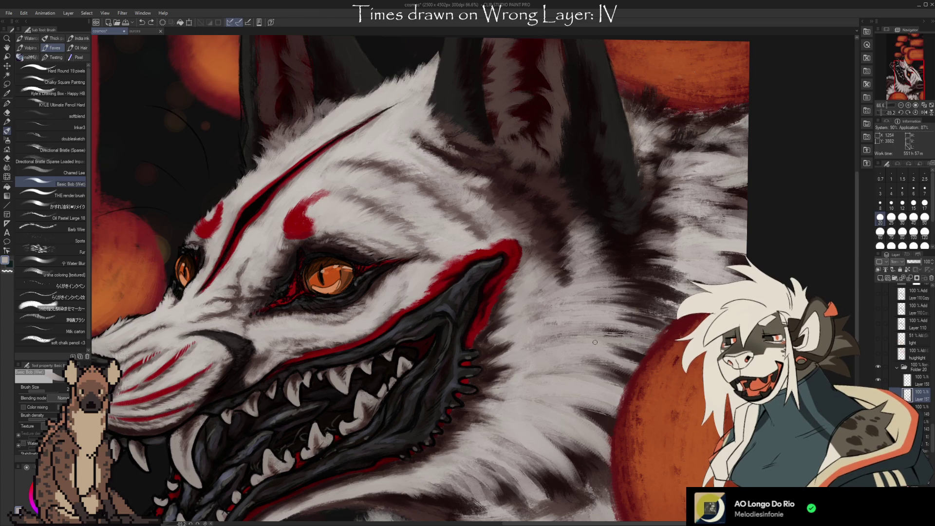
key("i")
key("b")
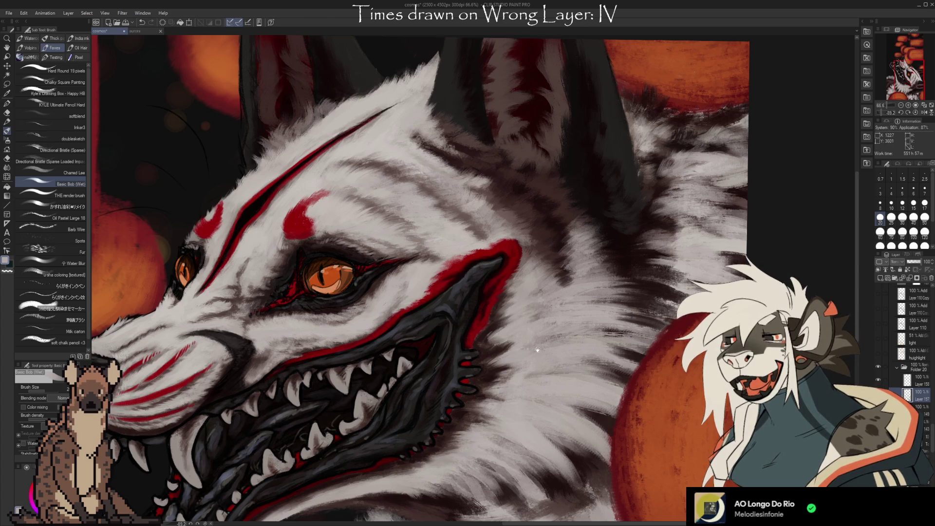
Step: Reposition to the snout and neck and continue the fur strokes with a fresh sample
left_click_drag(537, 350, 612, 381)
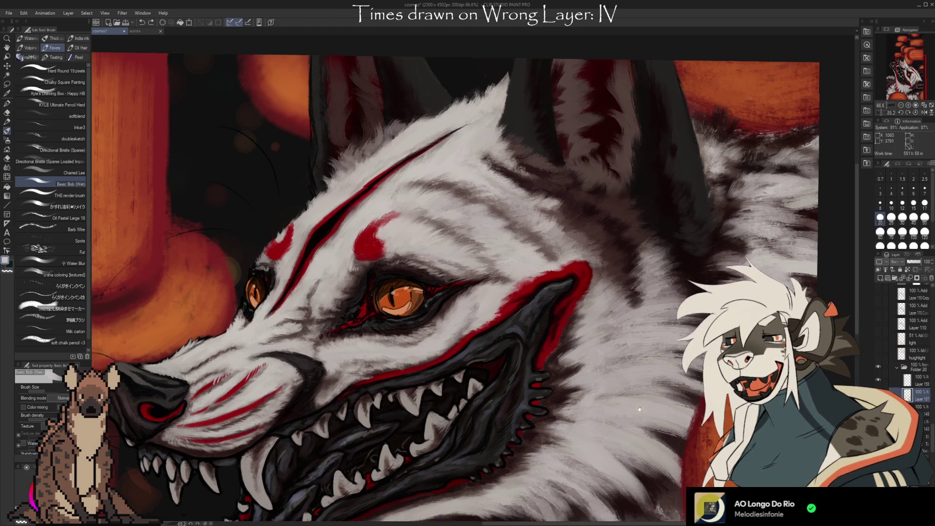
mouse_move(520, 186)
left_mouse_down()
mouse_move(668, 371)
mouse_move(695, 370)
left_mouse_up()
key("i")
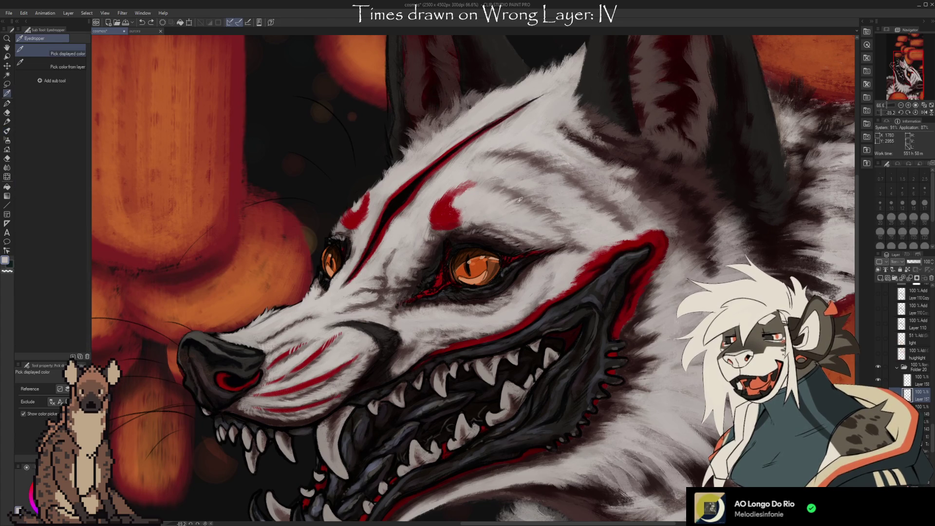
key("b")
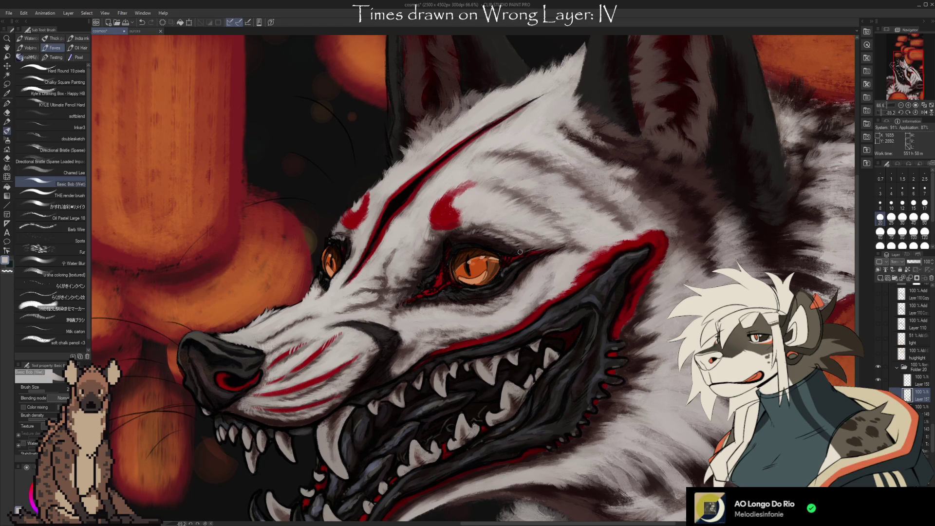
scroll(627, 425, "down", 3)
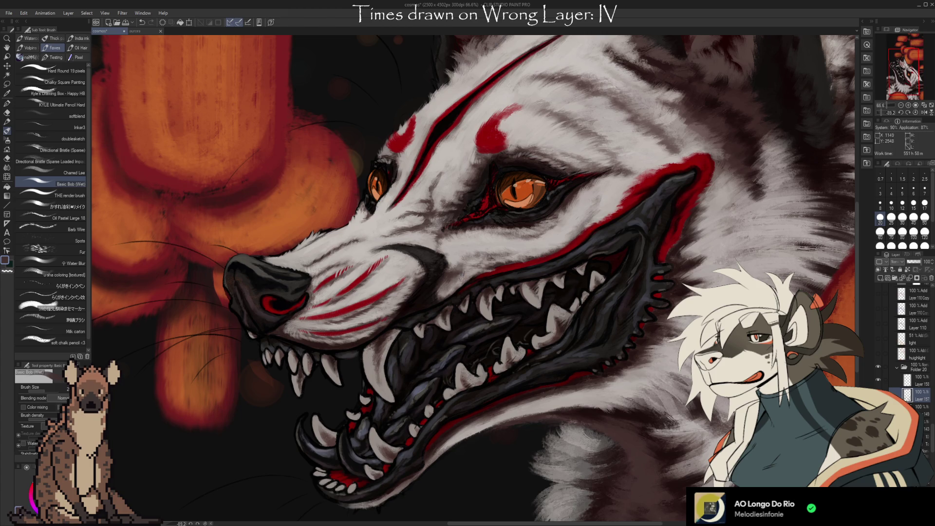
Step: Texture the jaw fur with warm and light greys and touch up the dark red lip marking
left_click(453, 278, "alt")
left_click_drag(504, 213, 475, 256)
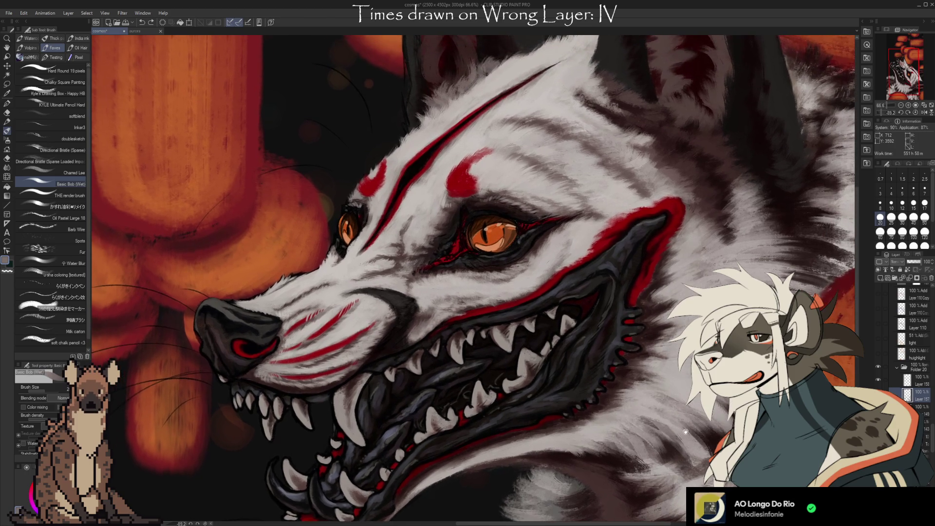
mouse_move(686, 431)
left_mouse_down()
mouse_move(637, 441)
mouse_move(622, 404)
left_mouse_up()
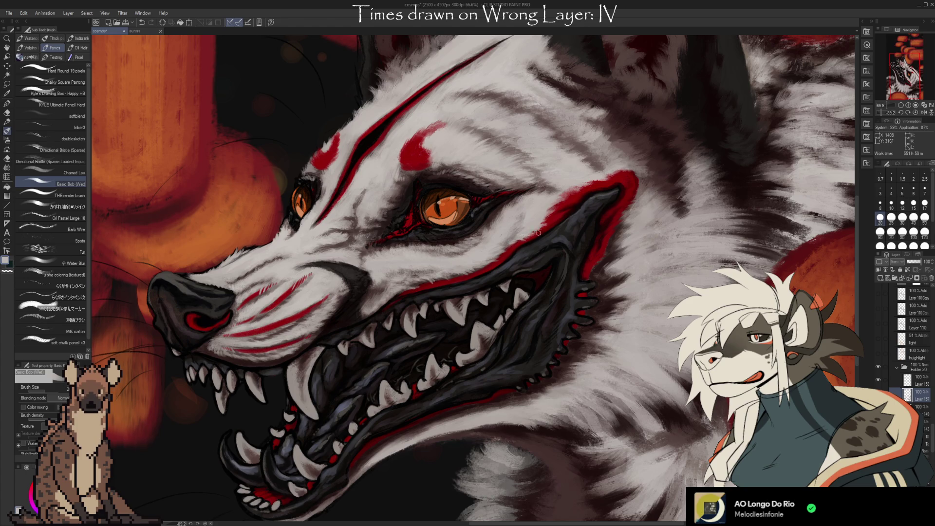
left_click_drag(613, 244, 605, 259)
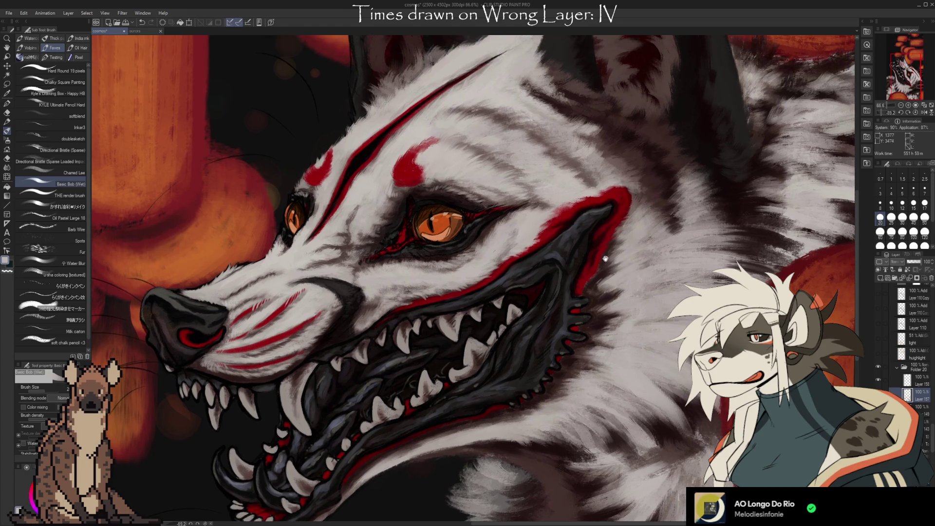
left_click(550, 238, "alt")
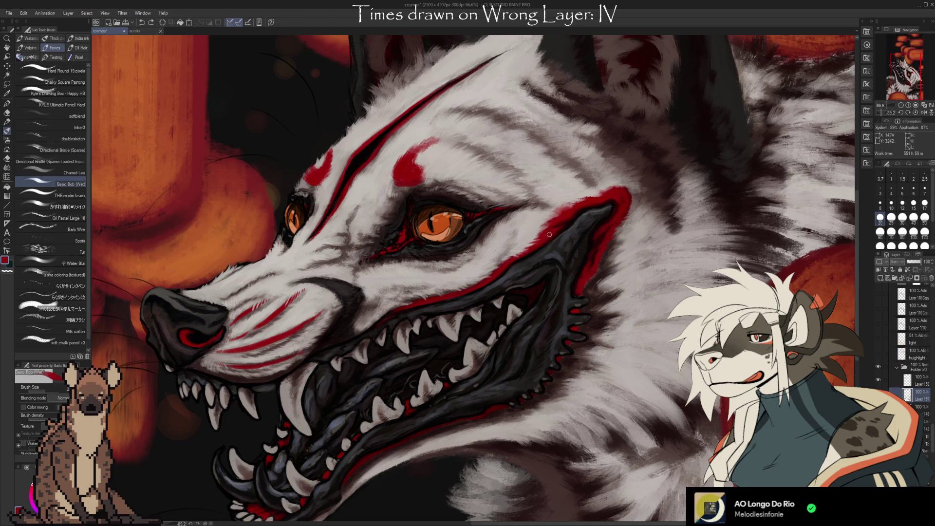
left_click(544, 242, "alt")
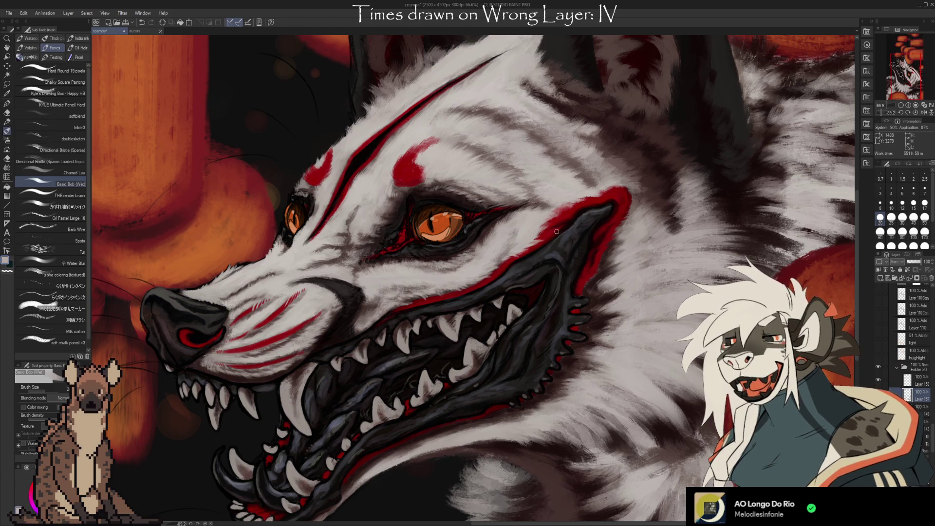
key("alt")
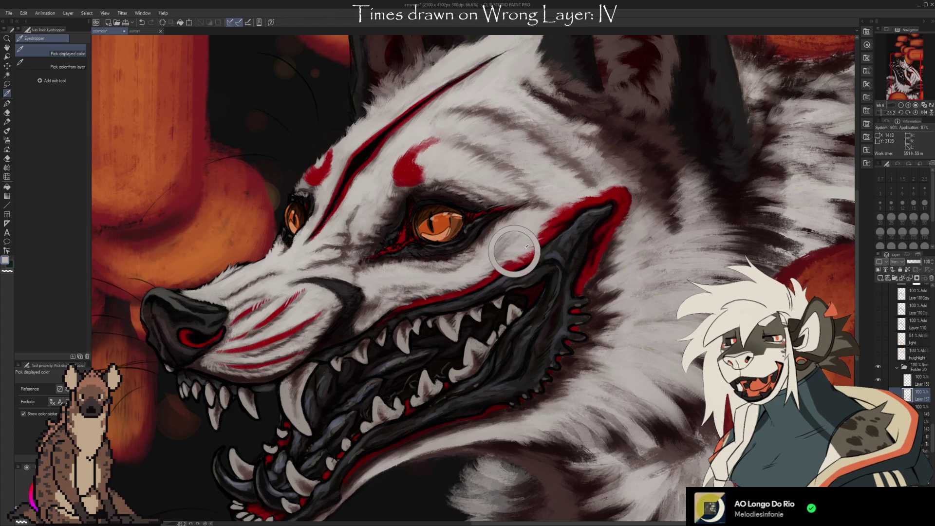
left_click(542, 238, "alt")
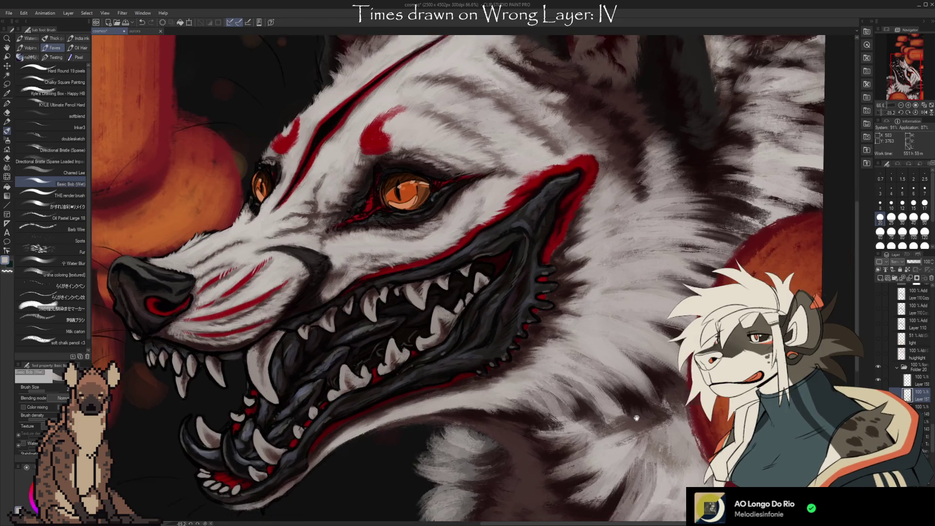
Step: Pan around the lower jaw and neck to review the fur work
left_click_drag(666, 405, 658, 388)
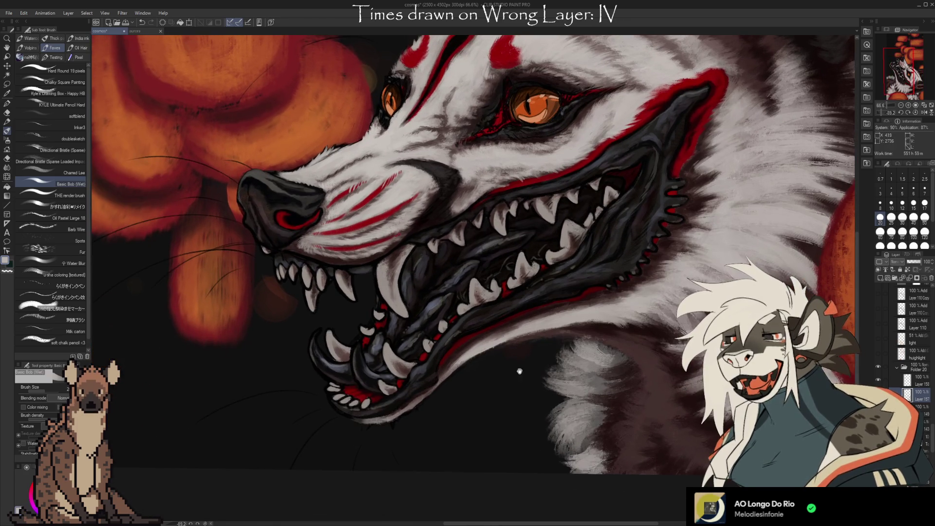
mouse_move(520, 372)
left_mouse_down()
mouse_move(543, 376)
mouse_move(575, 418)
mouse_move(572, 364)
left_mouse_up()
left_click_drag(626, 383, 569, 456)
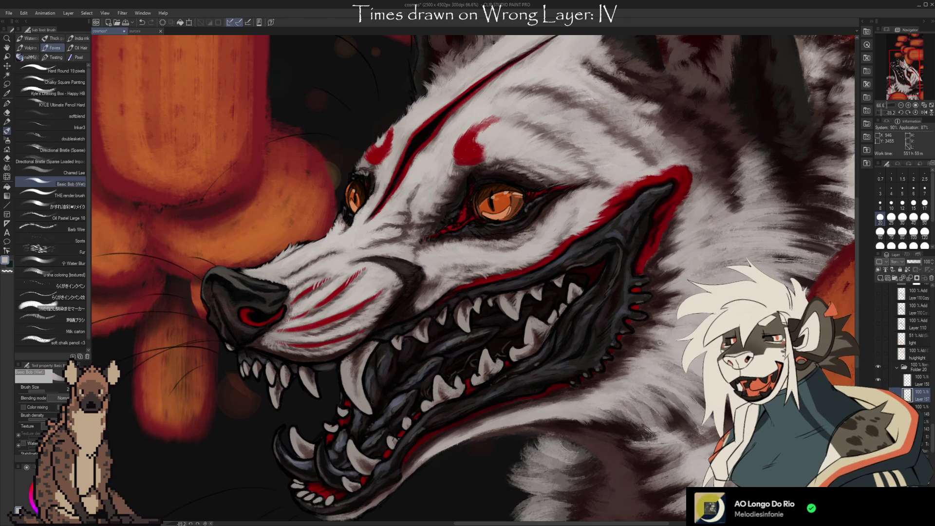
left_click_drag(667, 323, 650, 367)
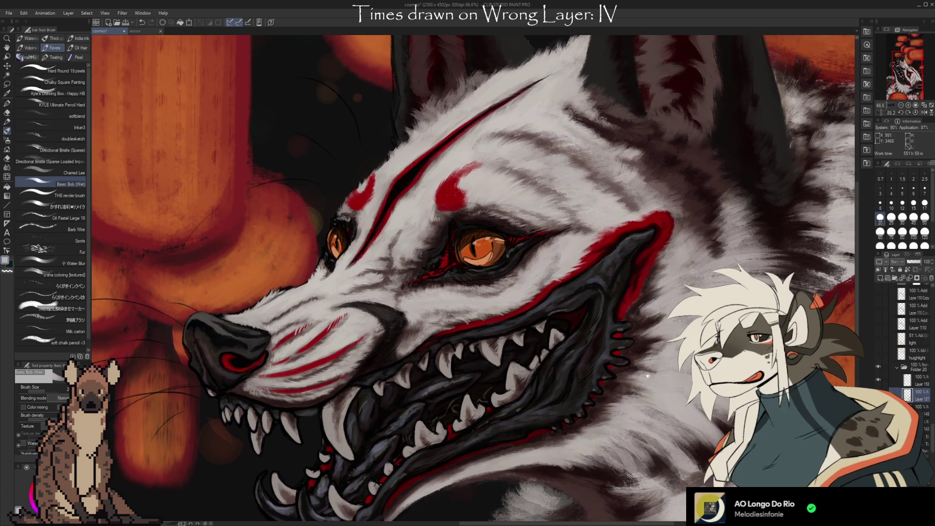
left_click_drag(653, 415, 678, 352)
scroll(928, 439, "up", 3)
scroll(928, 441, "up", 3)
scroll(925, 444, "up", 2)
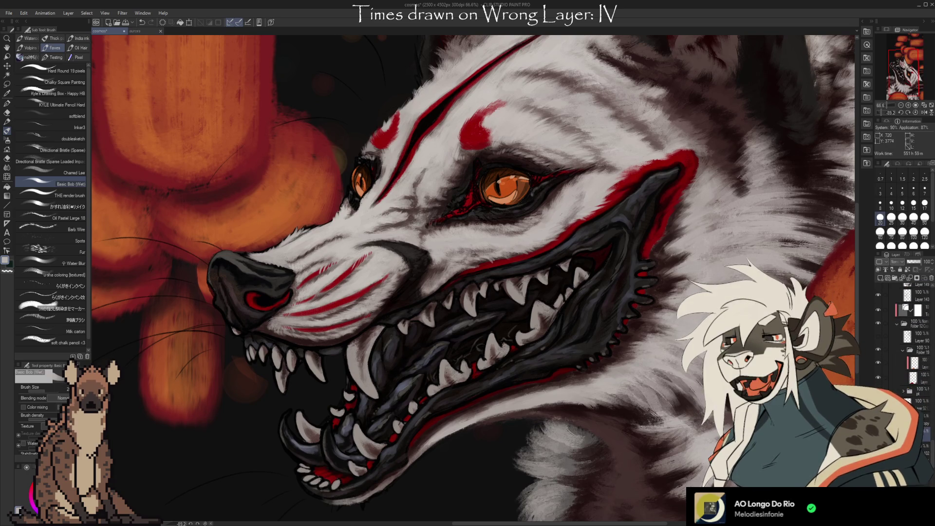
key("e")
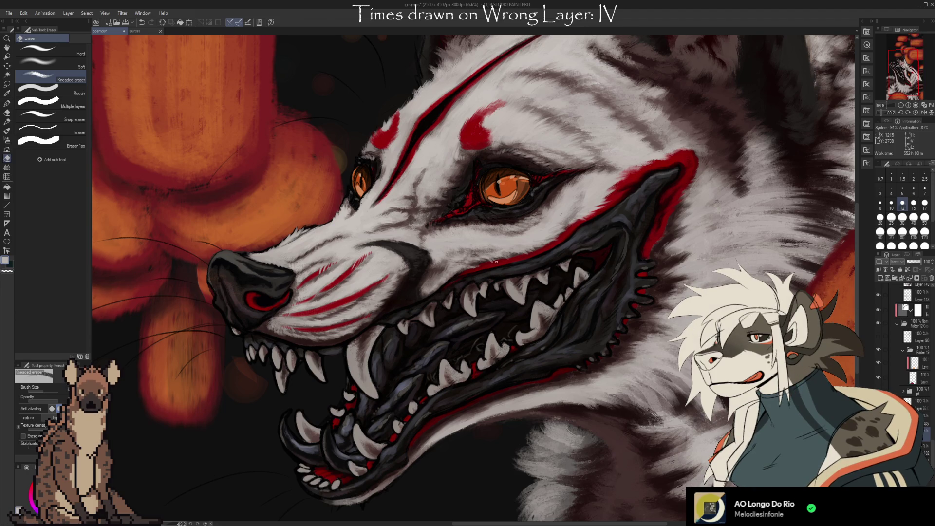
scroll(931, 450, "down", 3)
scroll(931, 450, "down", 3)
scroll(932, 450, "down", 3)
scroll(931, 451, "up", 1)
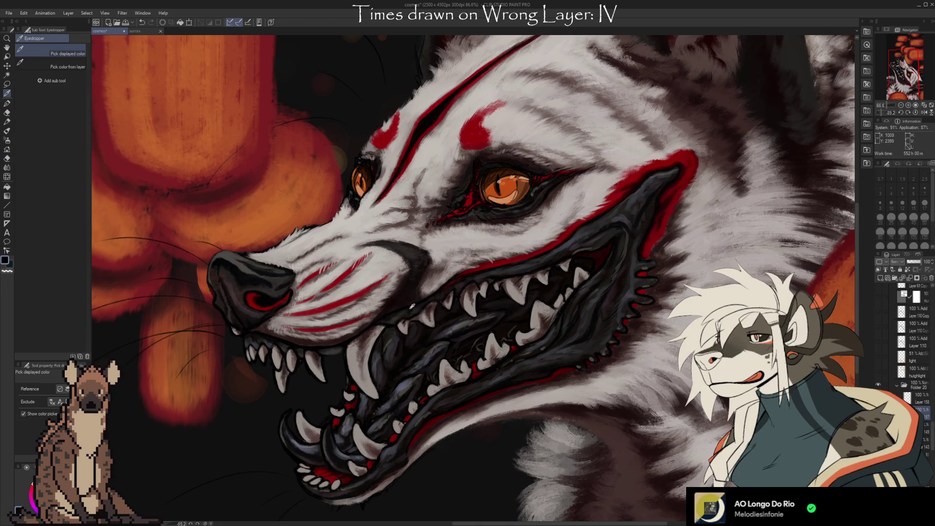
key("b")
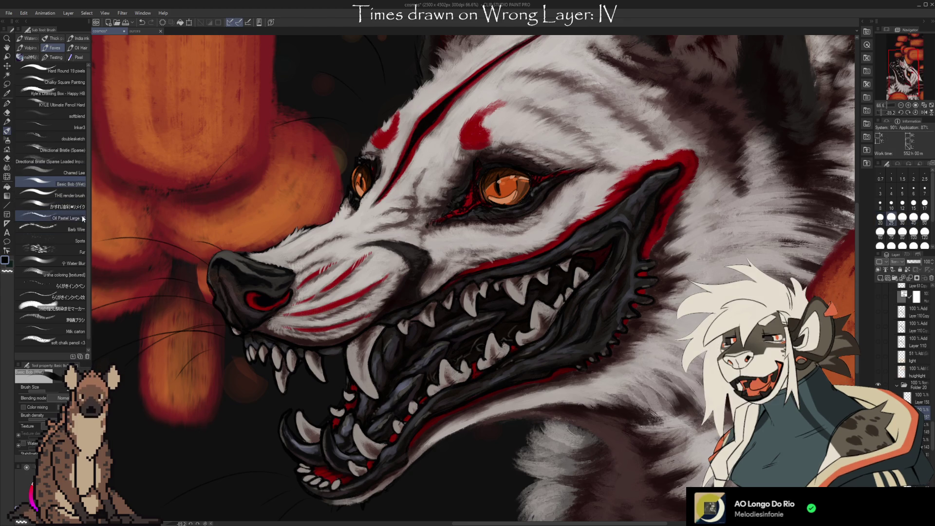
Step: Switch to the Oil Pastel Large brush and lay in shading with repeatedly sampled nearby tones
left_click(51, 218)
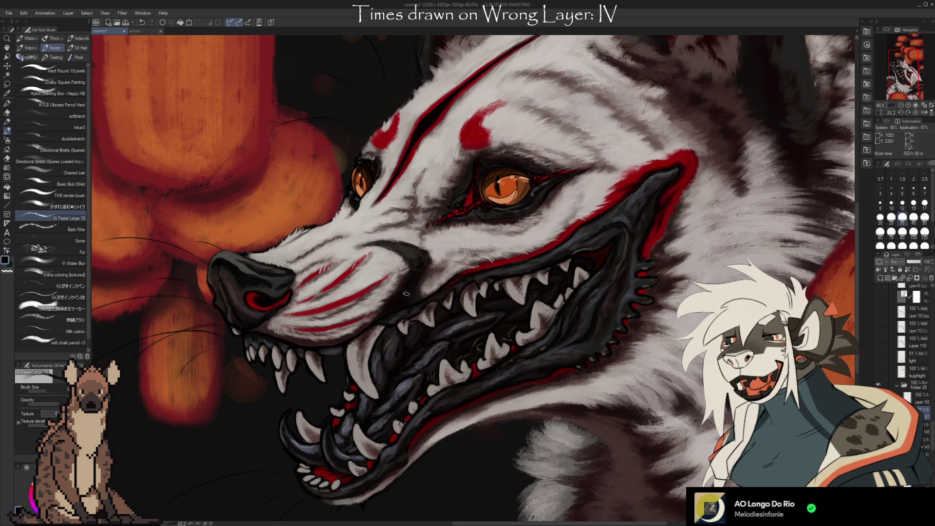
key("i")
key("b")
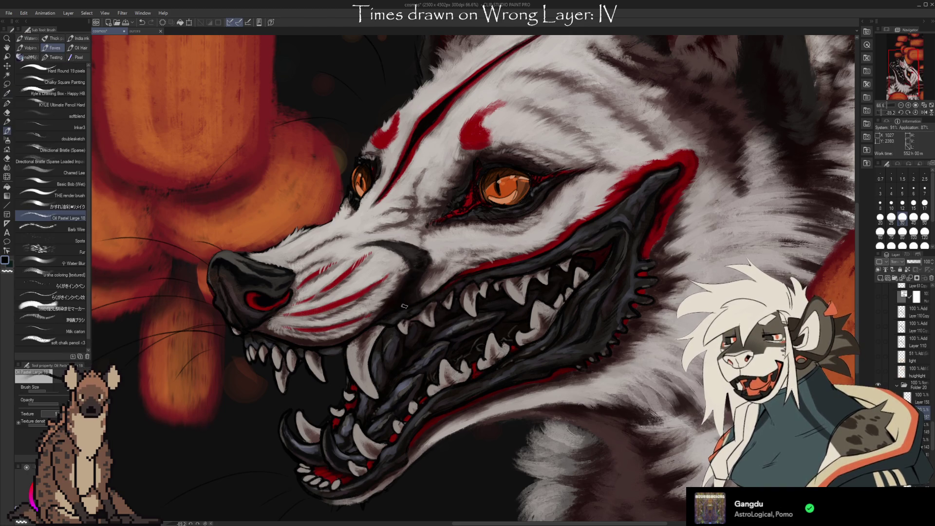
key("i")
key("b")
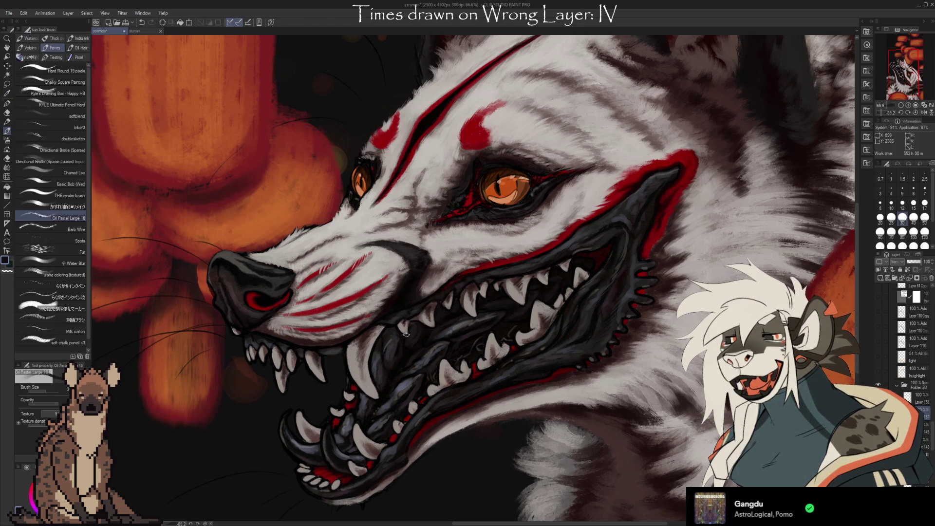
key("i")
key("b")
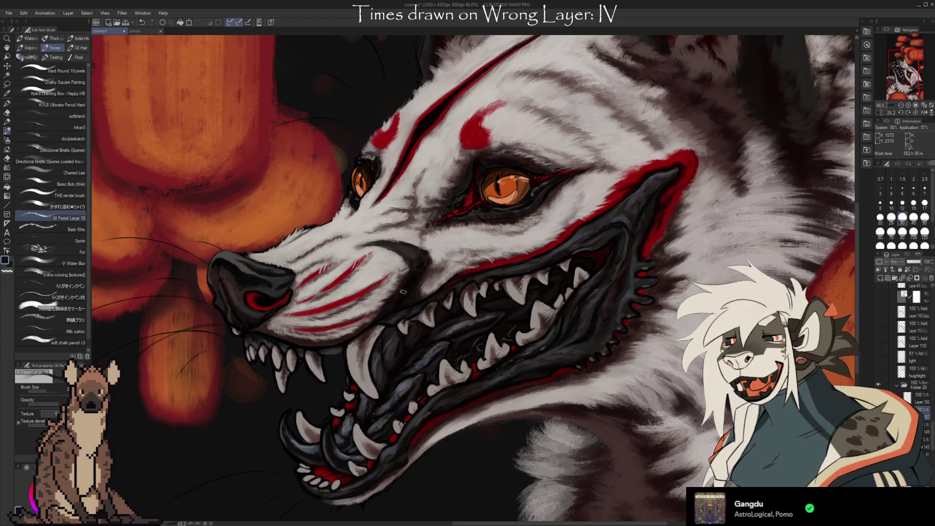
key("i")
key("b")
key("i")
key("b")
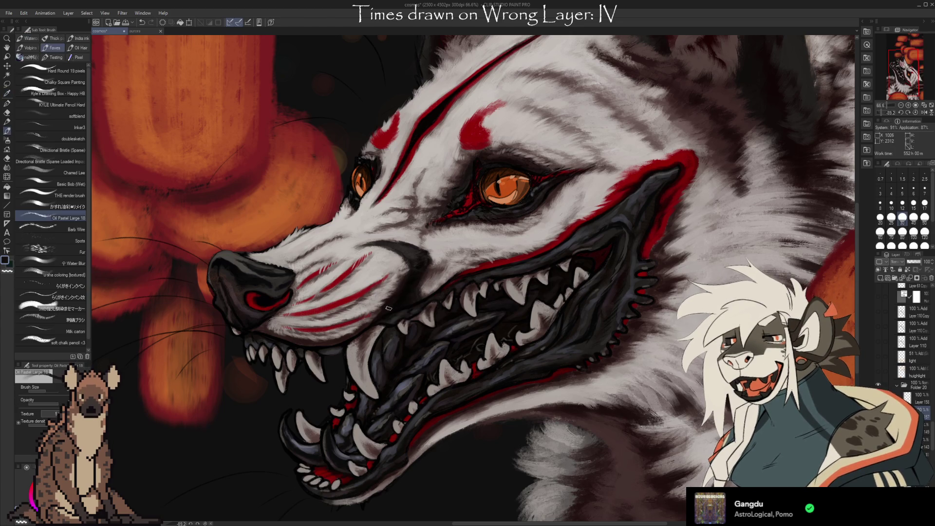
key("alt")
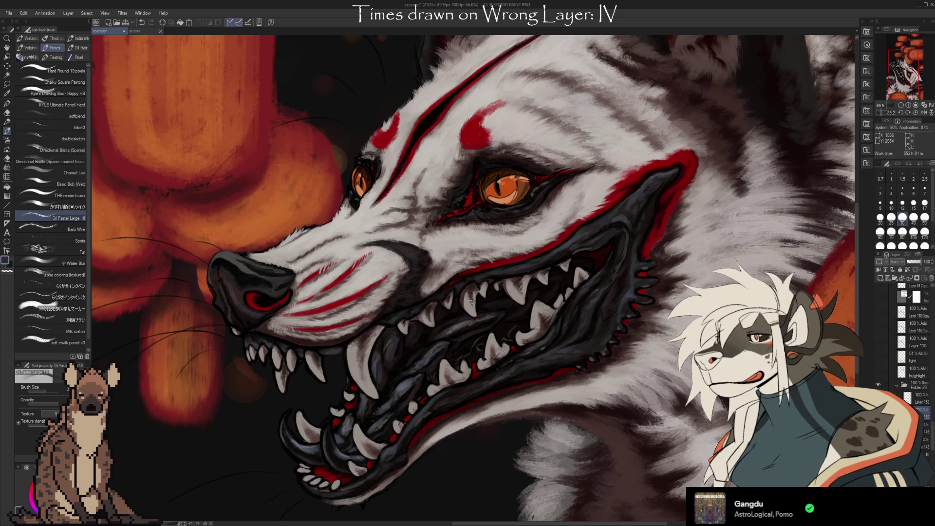
Step: Deepen the gums and muzzle shading with the sampled dark mouth colour
left_click(413, 299, "alt")
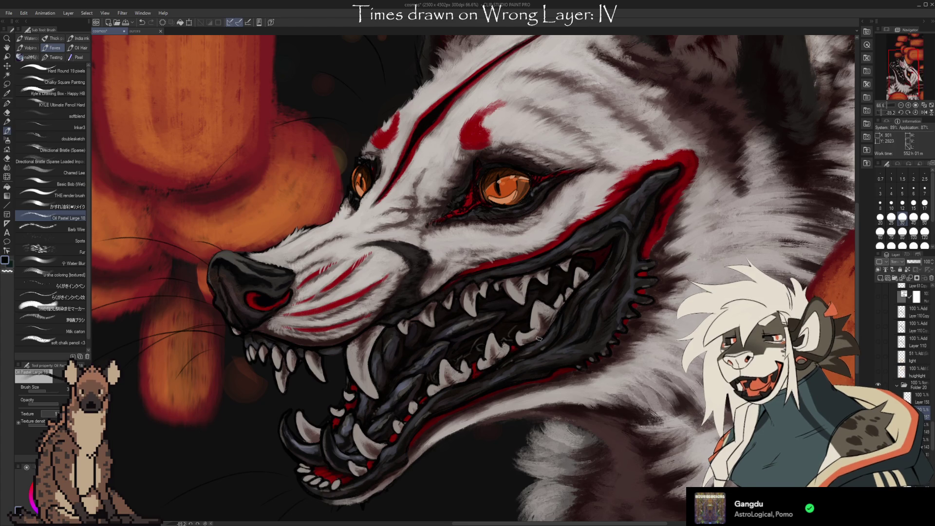
scroll(525, 341, "up", 2)
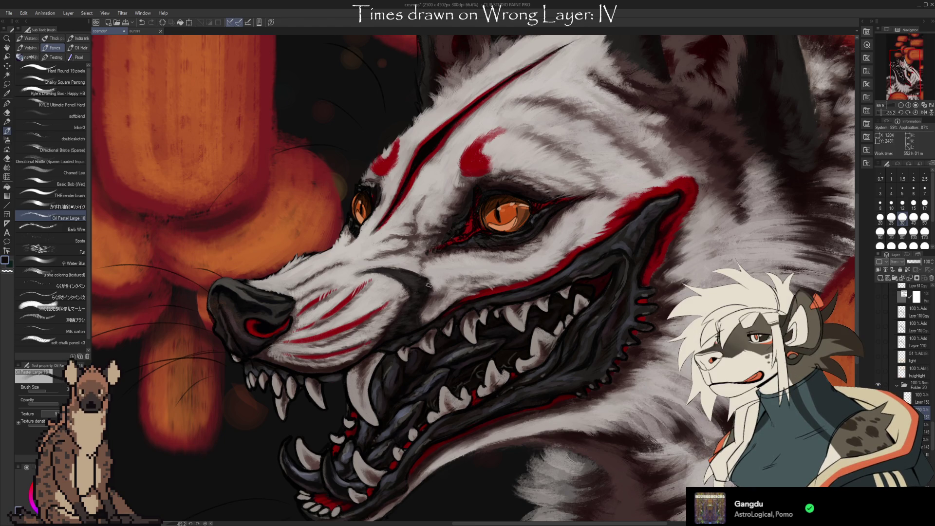
key("i")
left_click(415, 279)
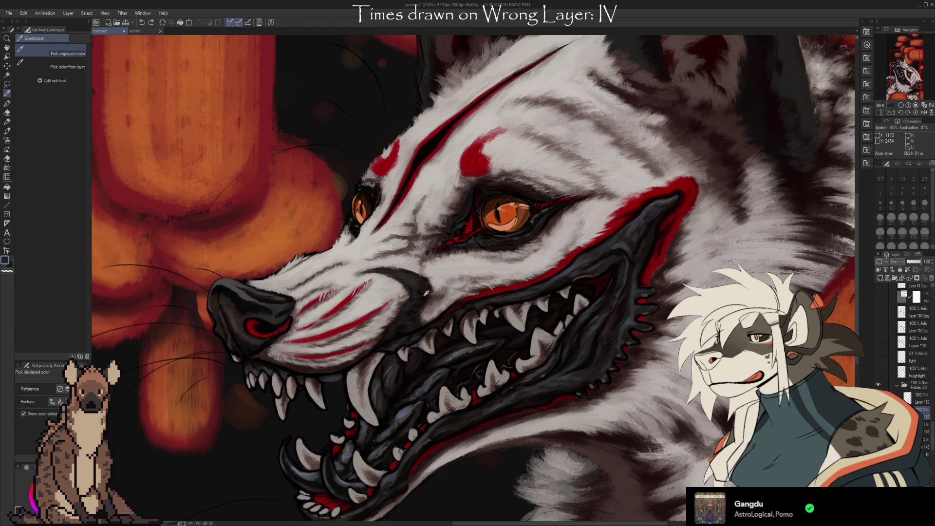
key("b")
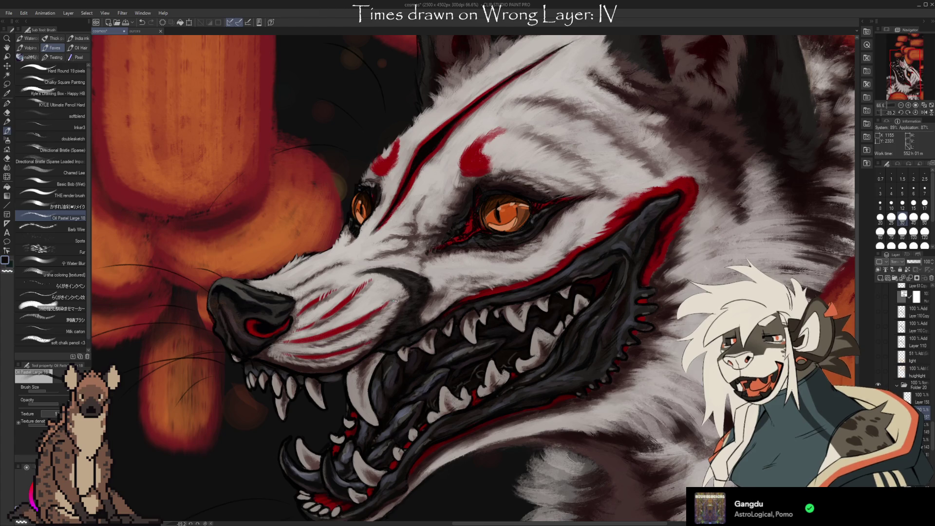
left_click(409, 282, "alt")
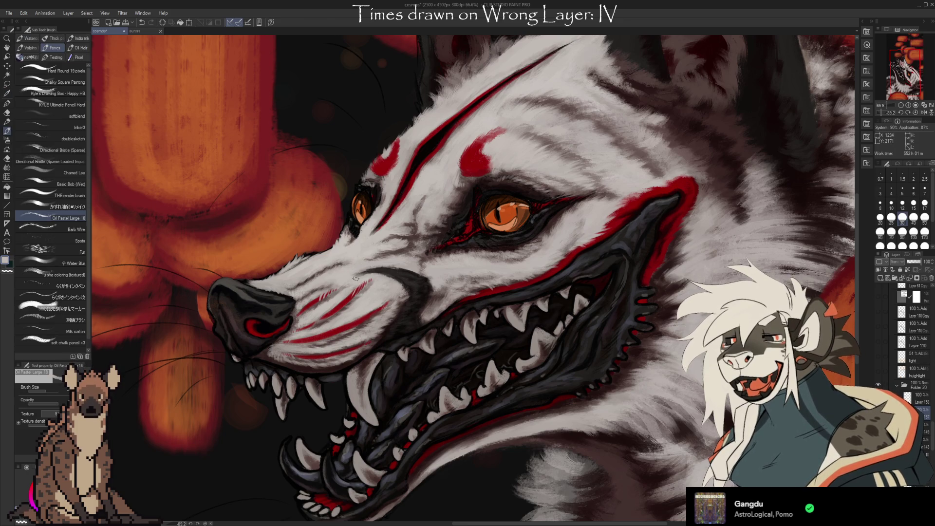
left_click(397, 271, "alt")
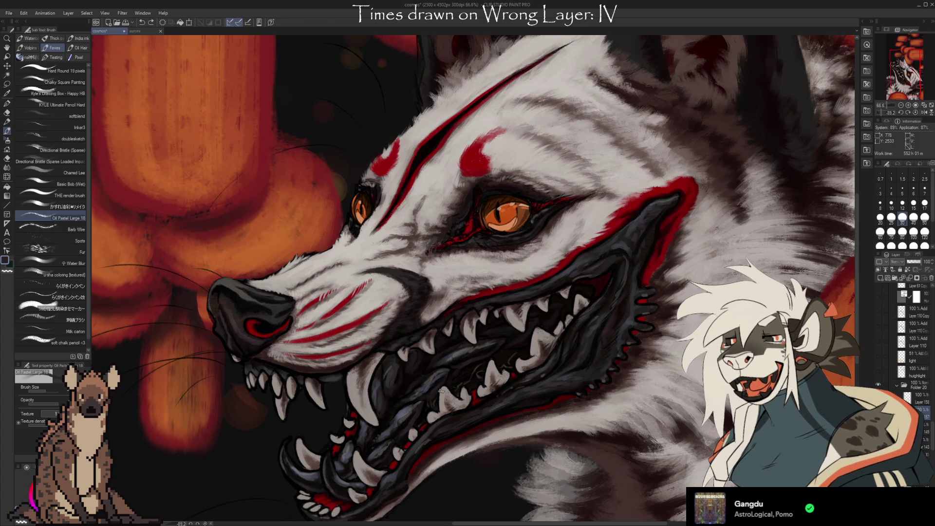
left_click_drag(415, 279, 447, 281)
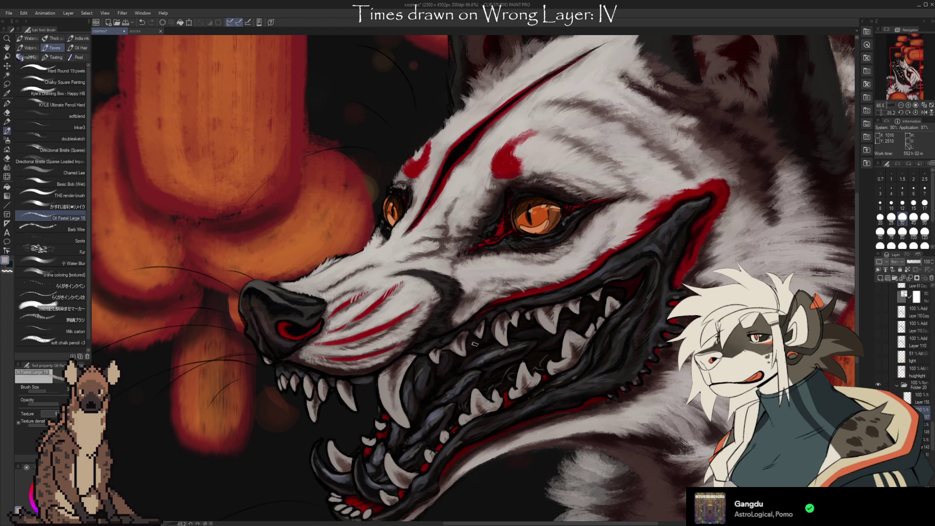
Step: Pan around the jaw, teeth and eyes, settling the view on the forehead fur
left_click_drag(474, 343, 461, 367)
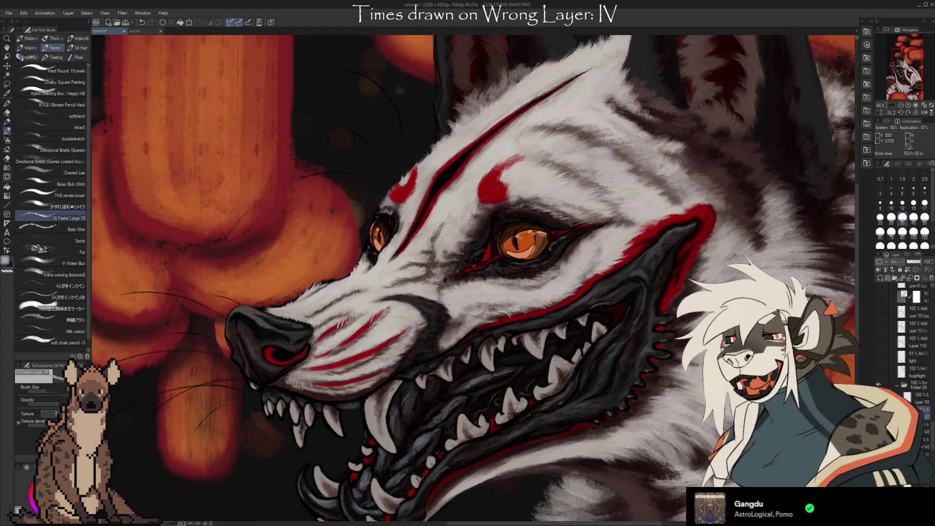
scroll(633, 378, "up", 1)
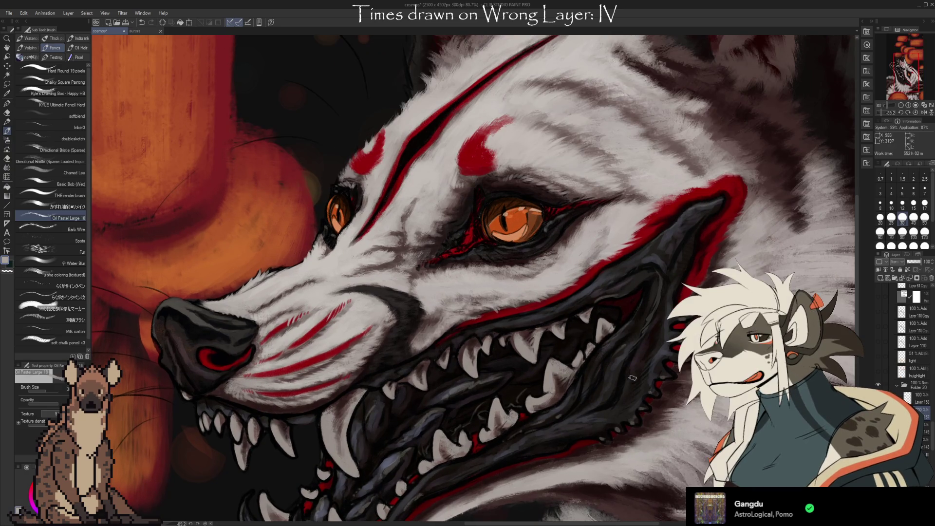
left_click_drag(634, 378, 648, 389)
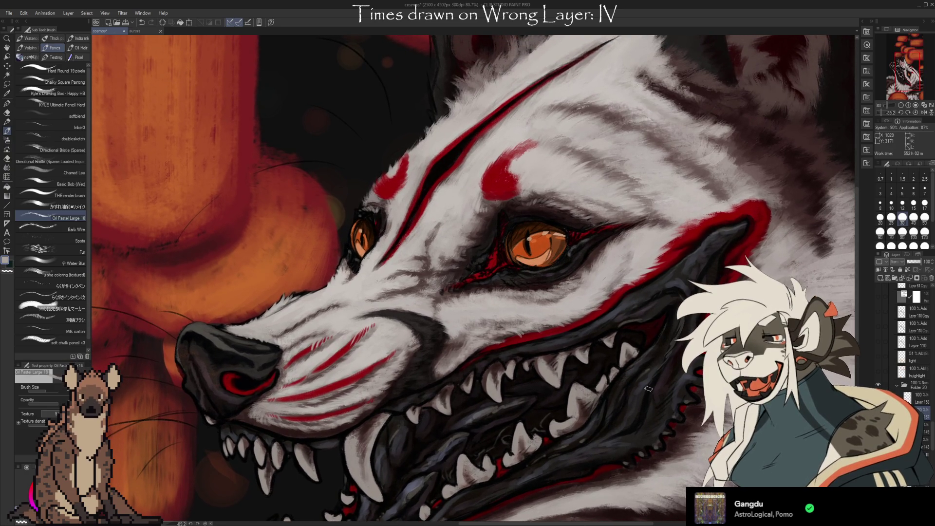
left_click_drag(647, 388, 611, 287)
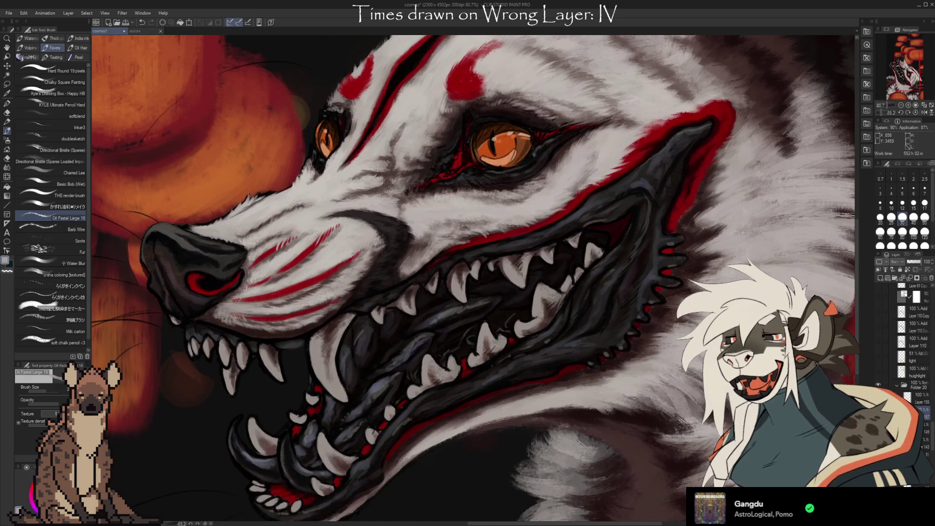
left_click_drag(555, 461, 607, 413)
left_click_drag(553, 432, 603, 384)
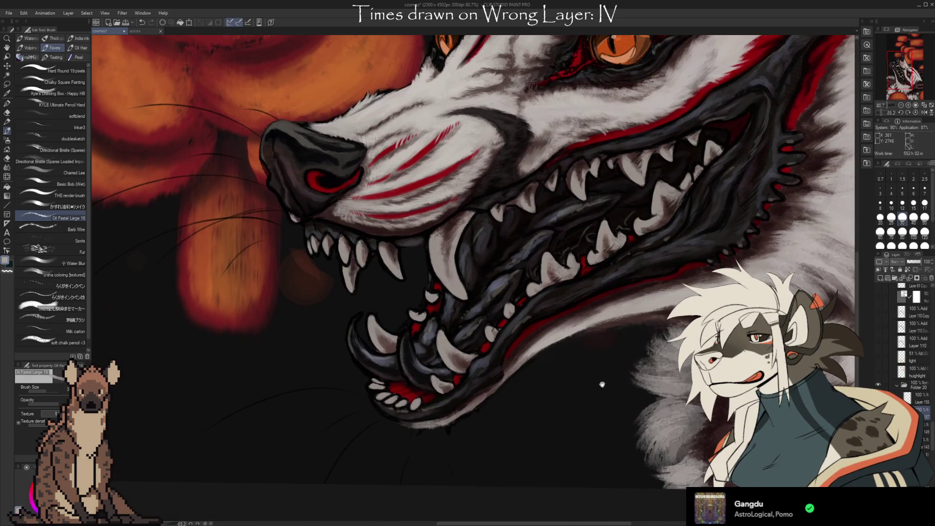
mouse_move(601, 444)
left_mouse_down()
mouse_move(568, 429)
mouse_move(571, 469)
left_mouse_up()
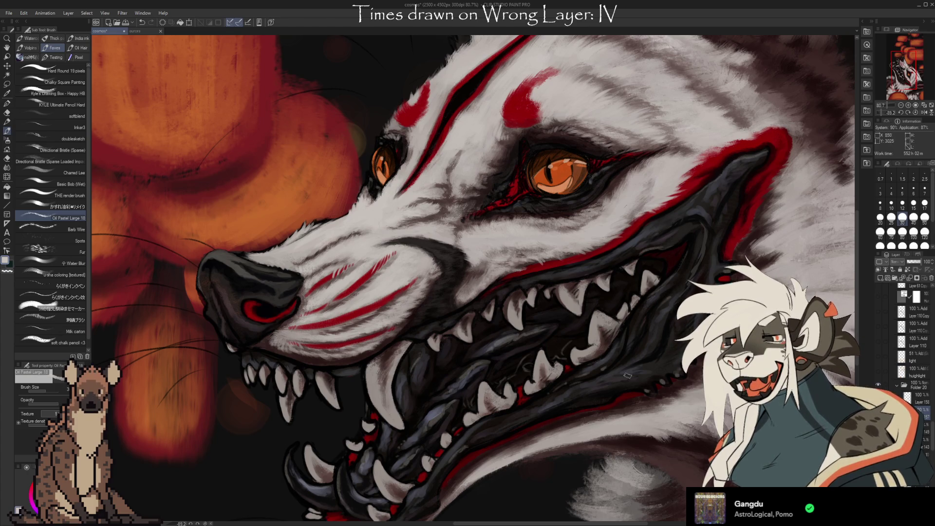
left_click_drag(433, 203, 367, 256)
left_click_drag(676, 412, 696, 392)
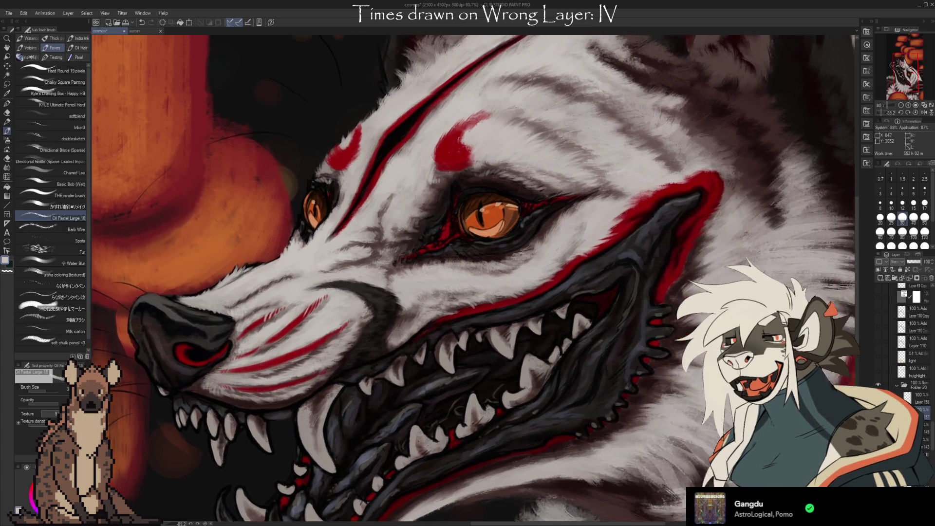
left_click_drag(767, 358, 694, 414)
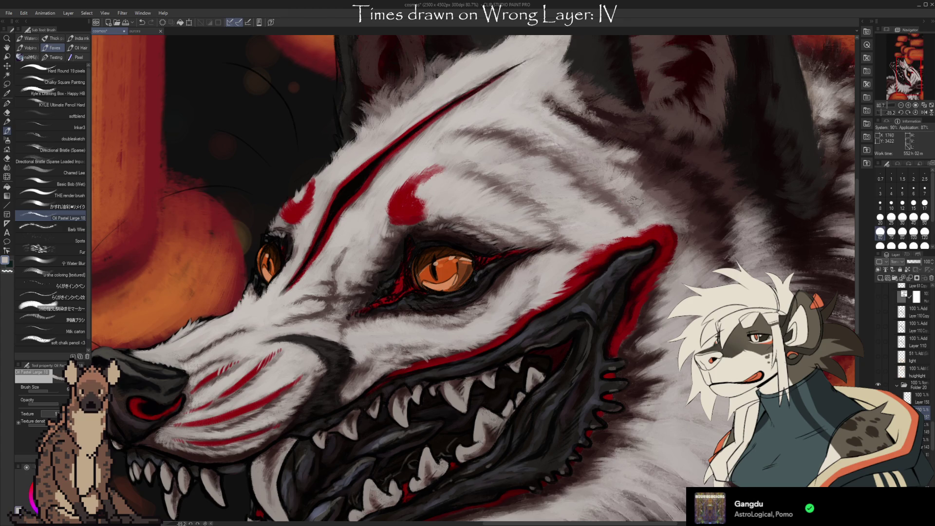
Step: Streak grey fur texture across the brow using greys sampled from the forehead
key("i")
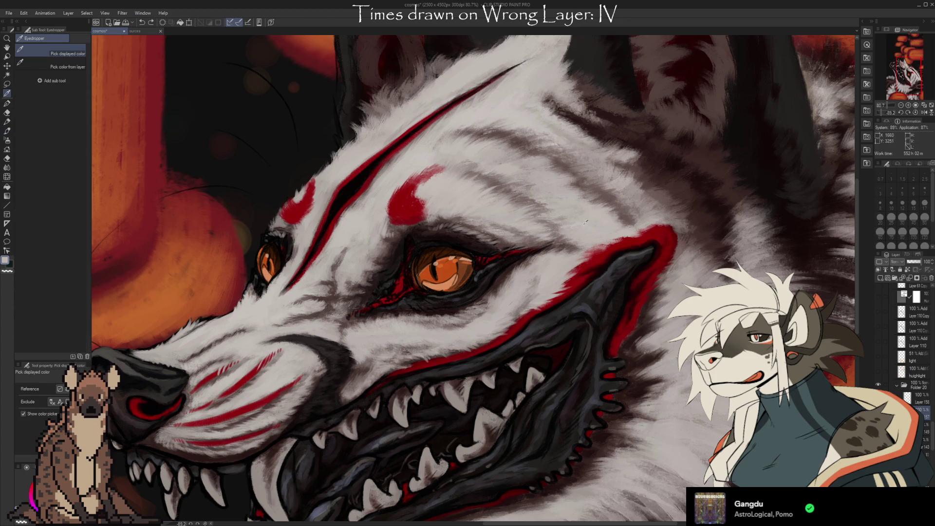
left_click(494, 133)
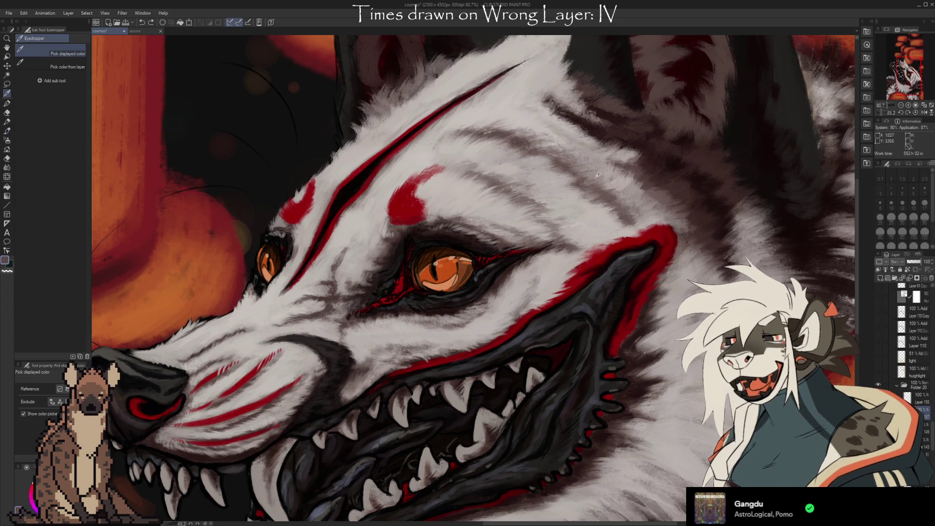
key("b")
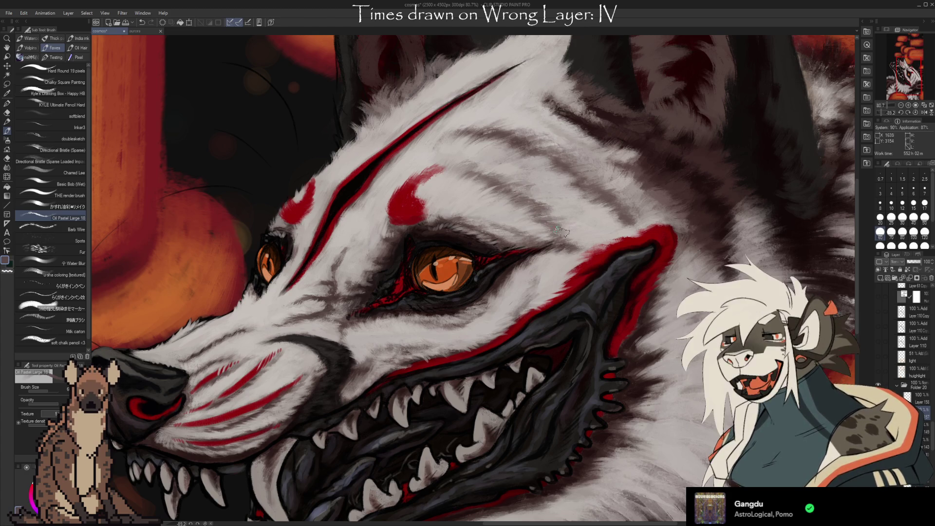
key("i")
left_click(526, 217)
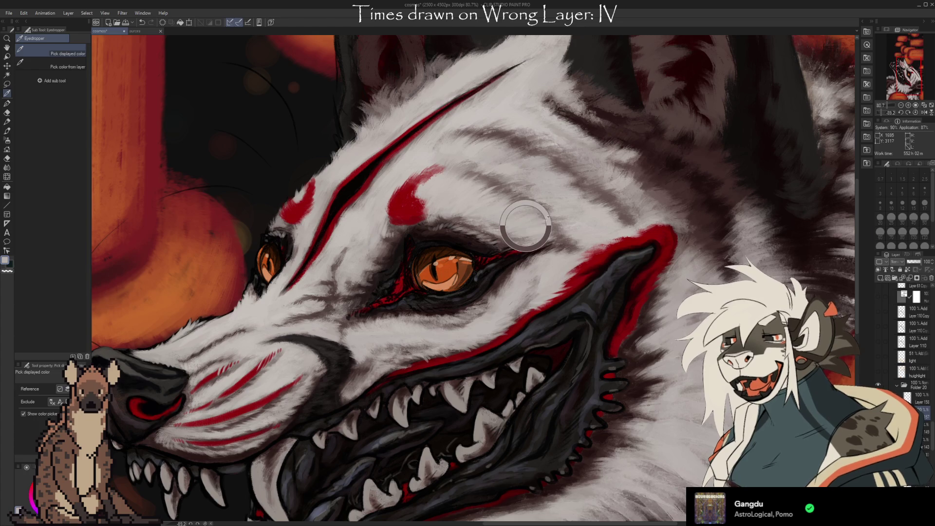
key("b")
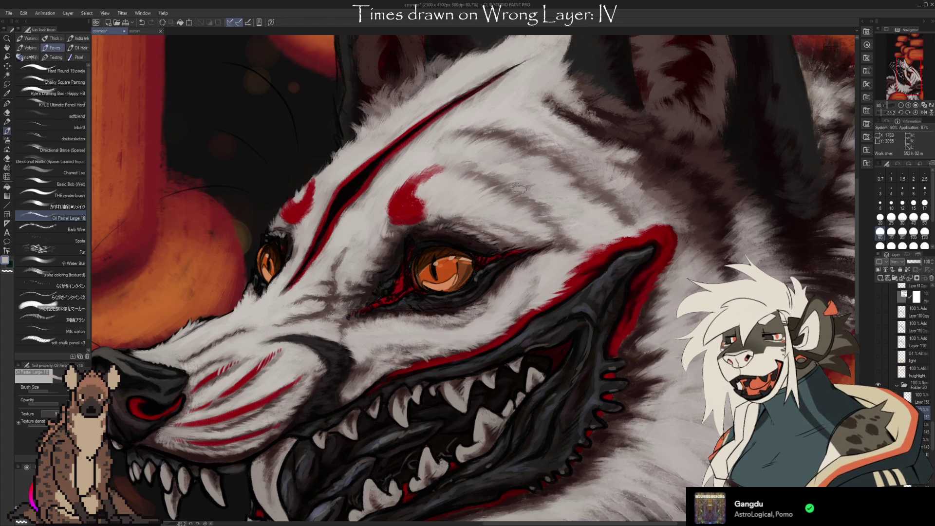
key("i")
left_click(486, 183)
key("b")
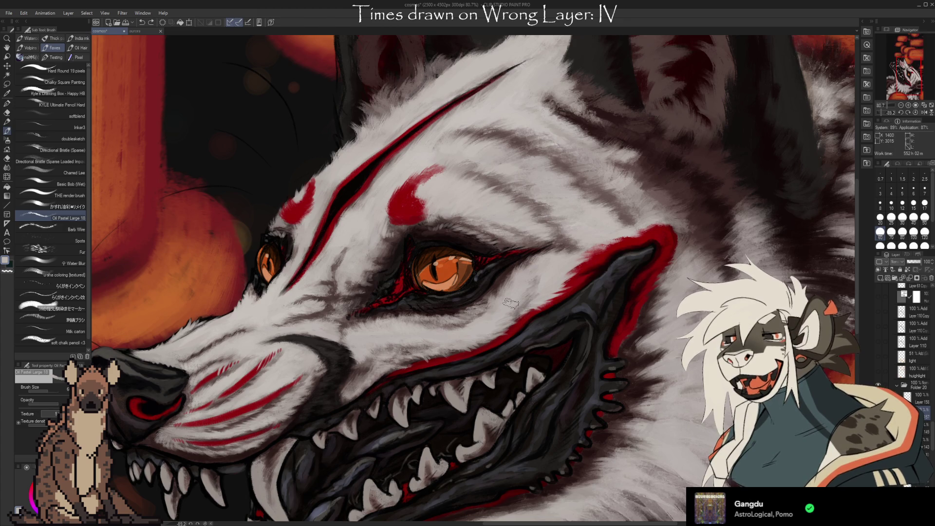
key("i")
left_click(548, 274)
key("b")
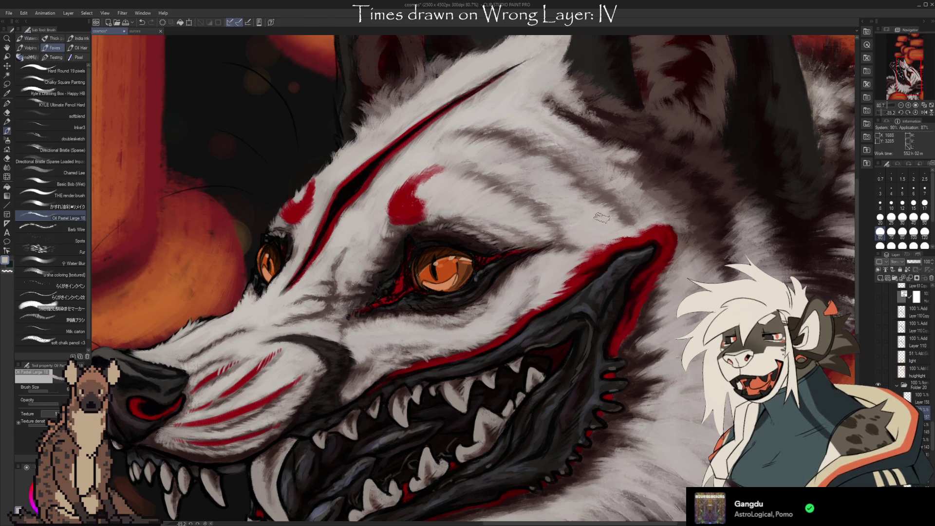
key("i")
scroll(579, 220, "up", 2)
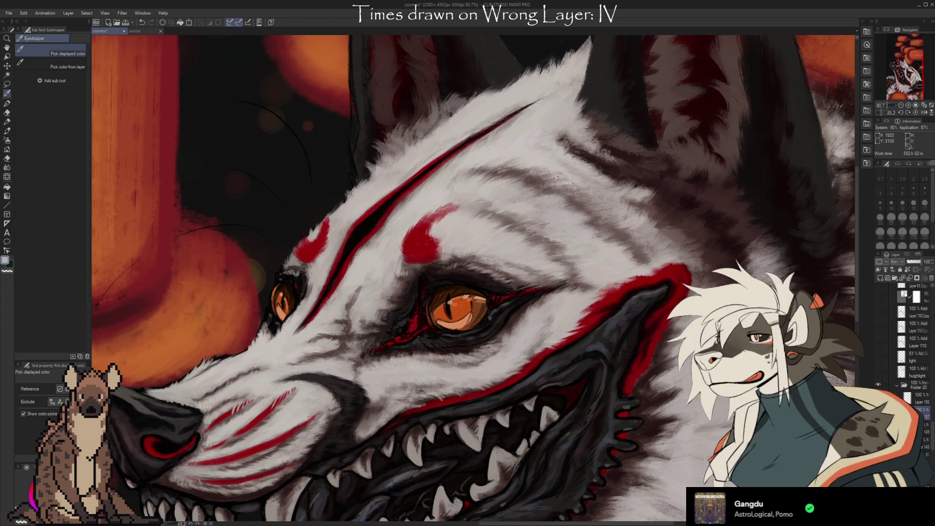
key("b")
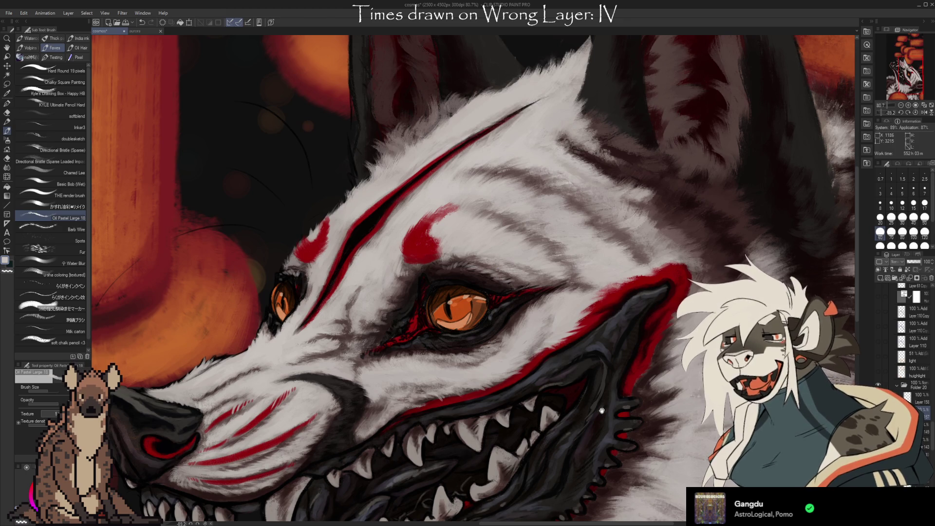
scroll(491, 192, "down", 1)
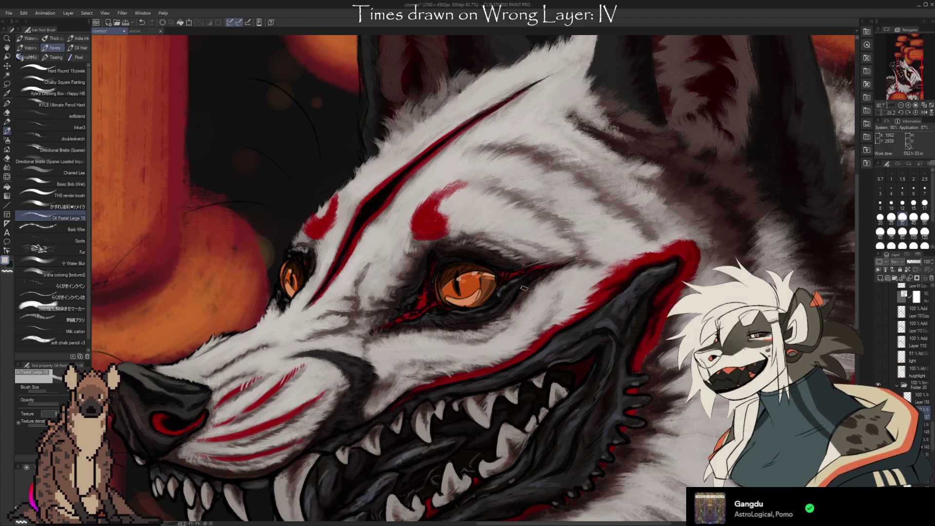
left_click_drag(357, 198, 607, 393)
left_click_drag(380, 175, 374, 199)
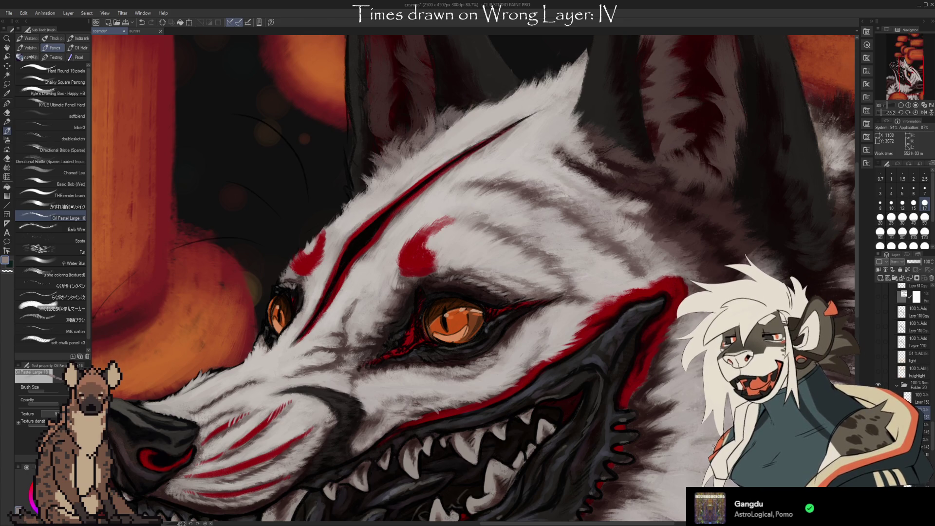
left_click_drag(710, 432, 696, 382)
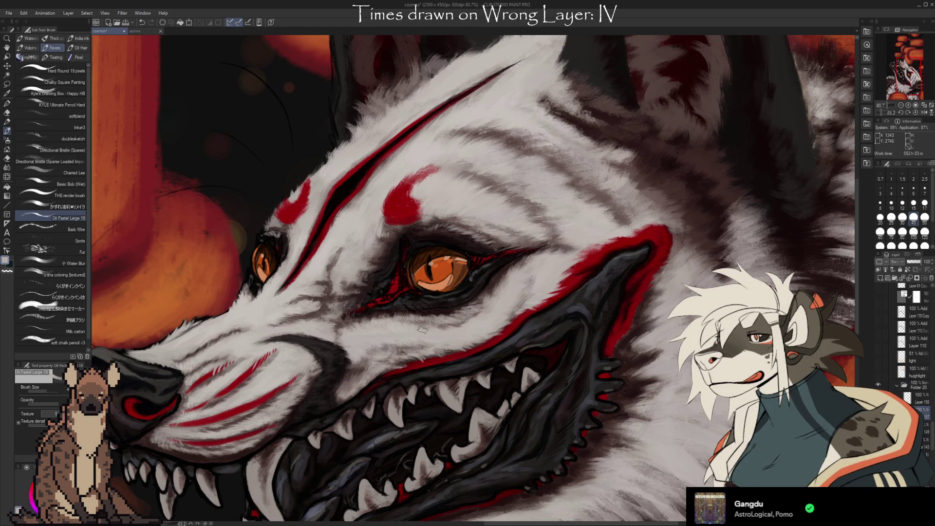
key("i")
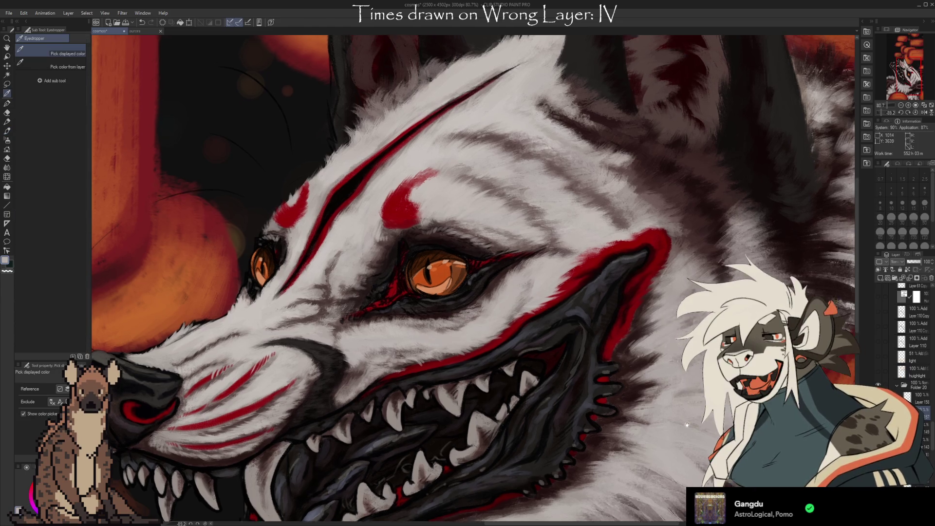
key("b")
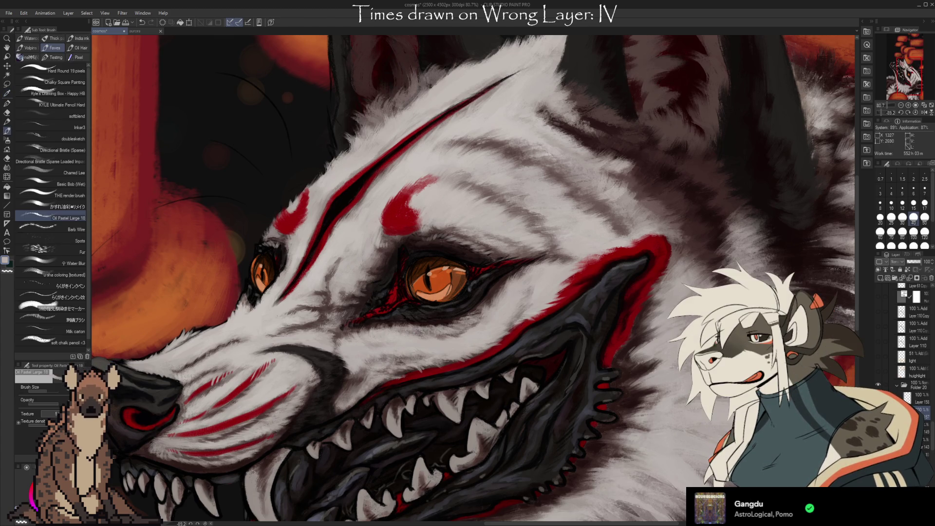
mouse_move(627, 363)
left_mouse_down()
mouse_move(653, 386)
mouse_move(587, 417)
mouse_move(616, 409)
left_mouse_up()
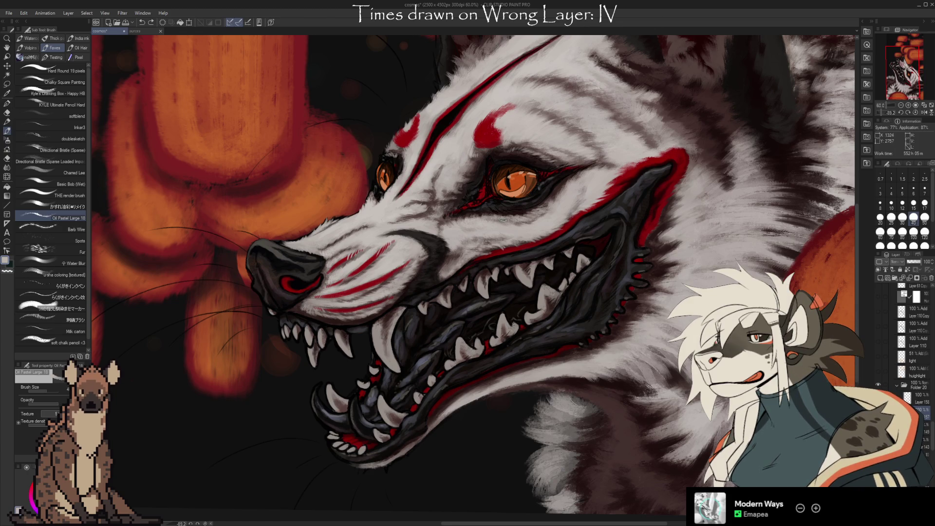
Step: Sample the dark colour below the eye and delete Layer 157
left_click(464, 209, "alt")
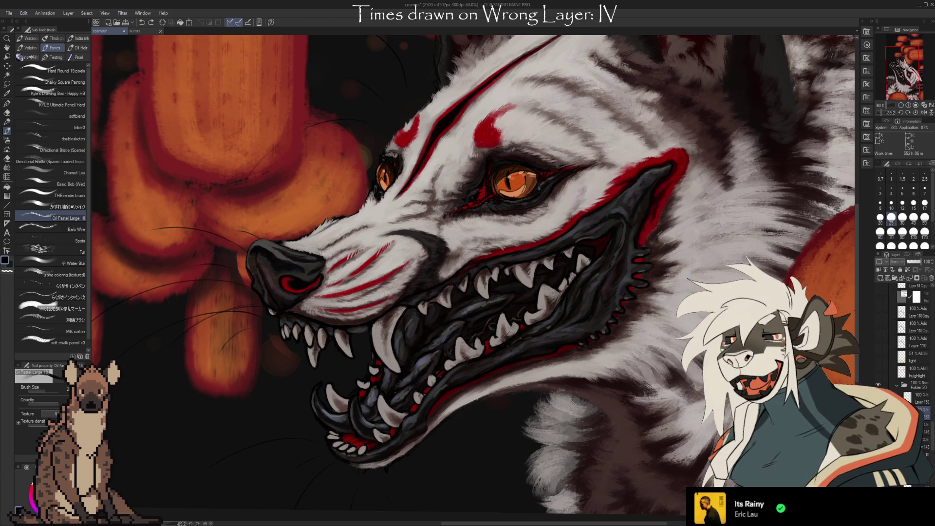
left_click(881, 281)
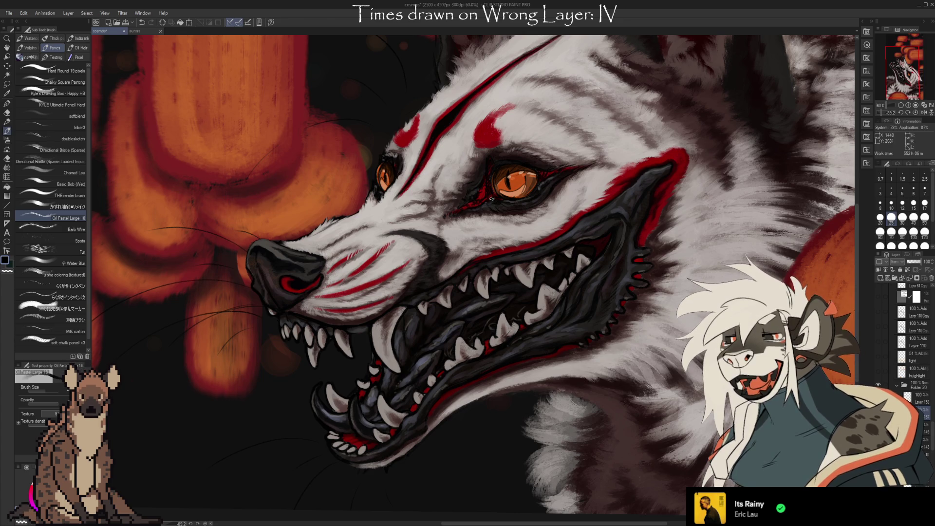
key("i")
key("b")
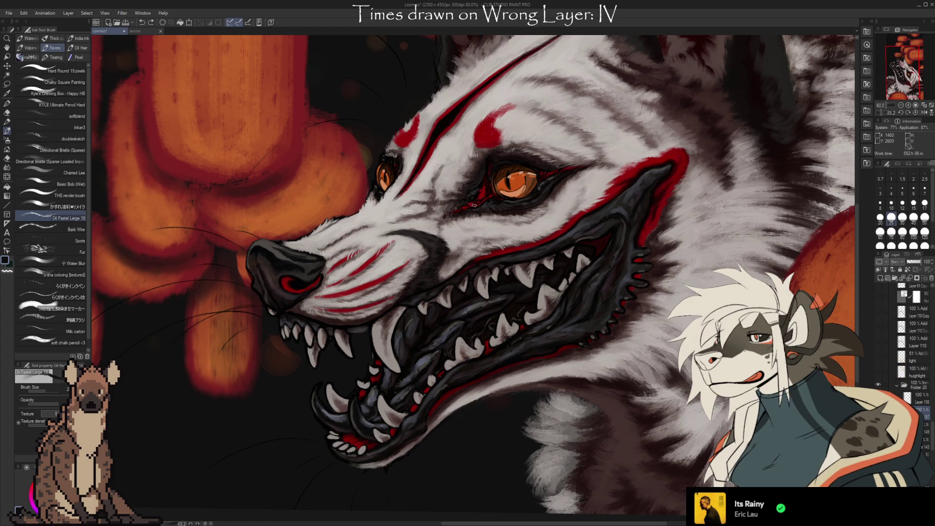
Step: Sample colours near the eye and settle on the dark red of the lip
left_click(474, 192, "alt")
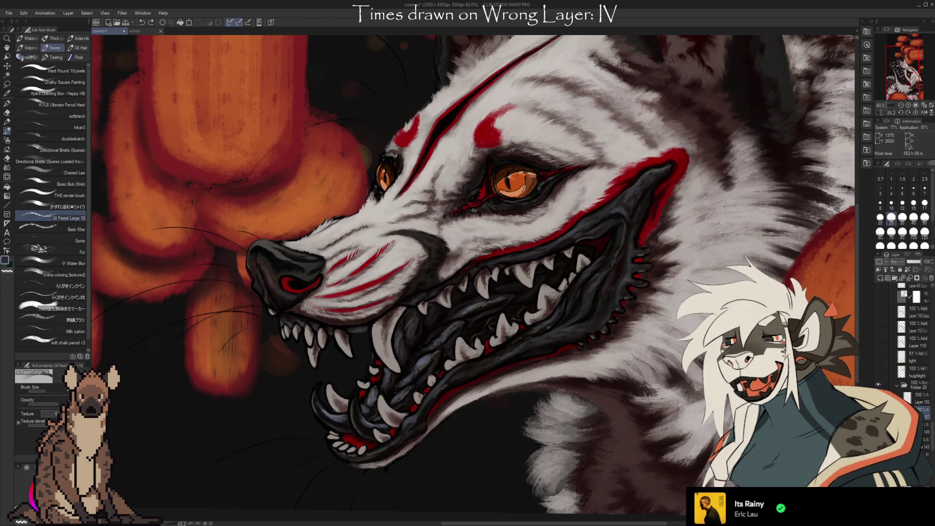
left_click(468, 203, "alt")
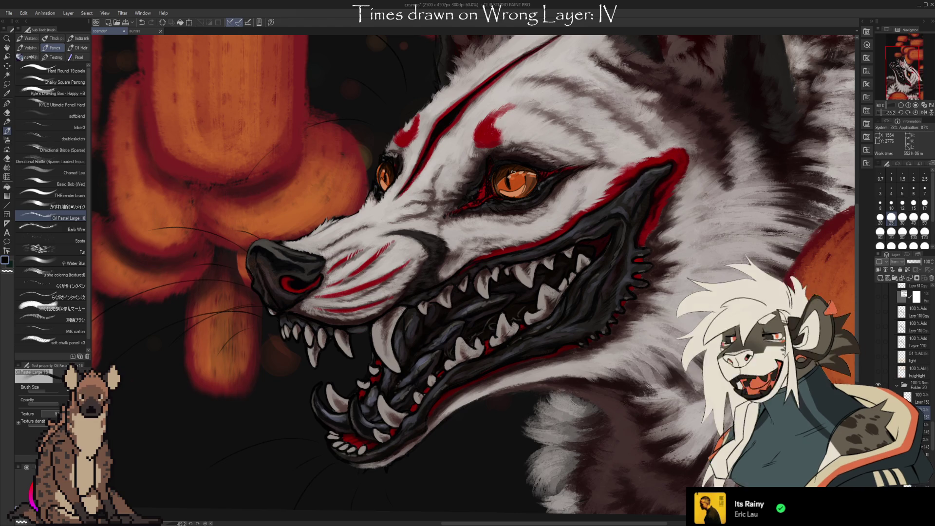
left_click(628, 181, "alt")
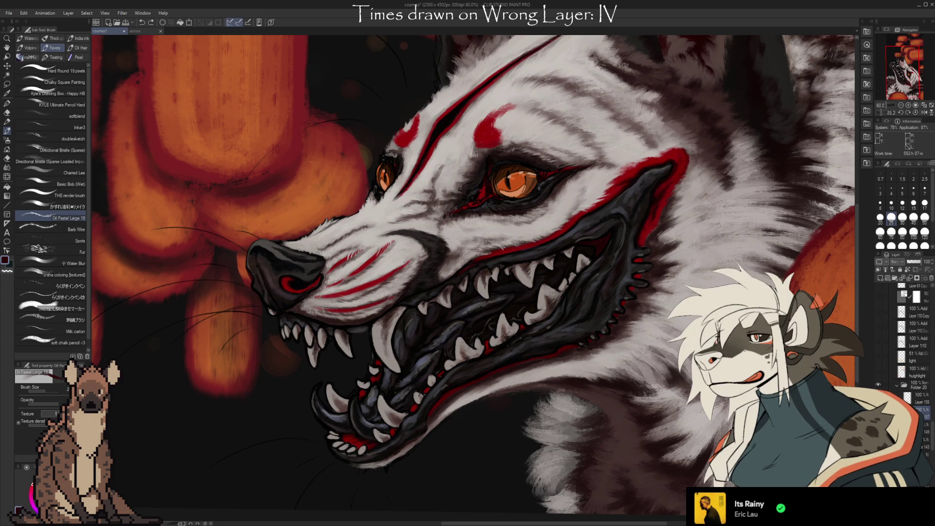
Step: Toggle the painted fur layer off and on to compare, leaving it visible
key("ctrl+z")
key("ctrl+y")
key("ctrl+z")
key("ctrl+y")
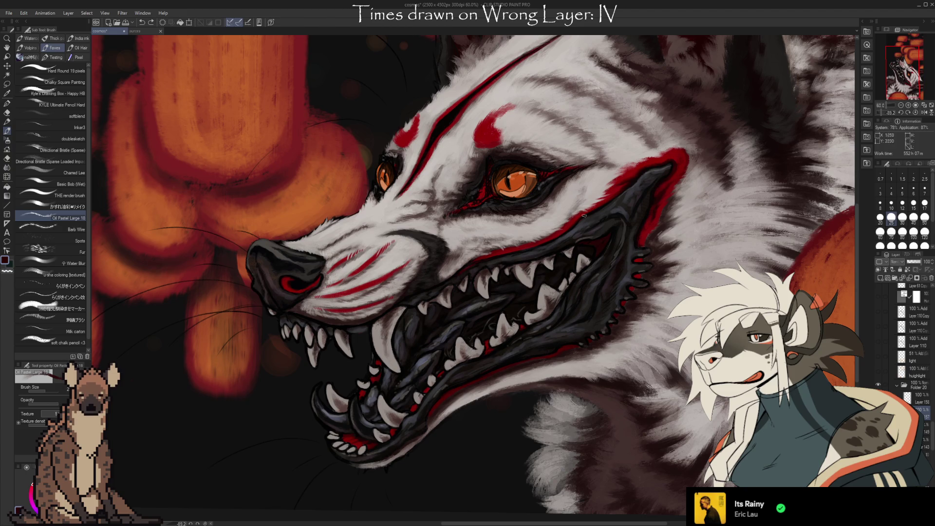
scroll(522, 198, "up", 1)
scroll(523, 197, "up", 1)
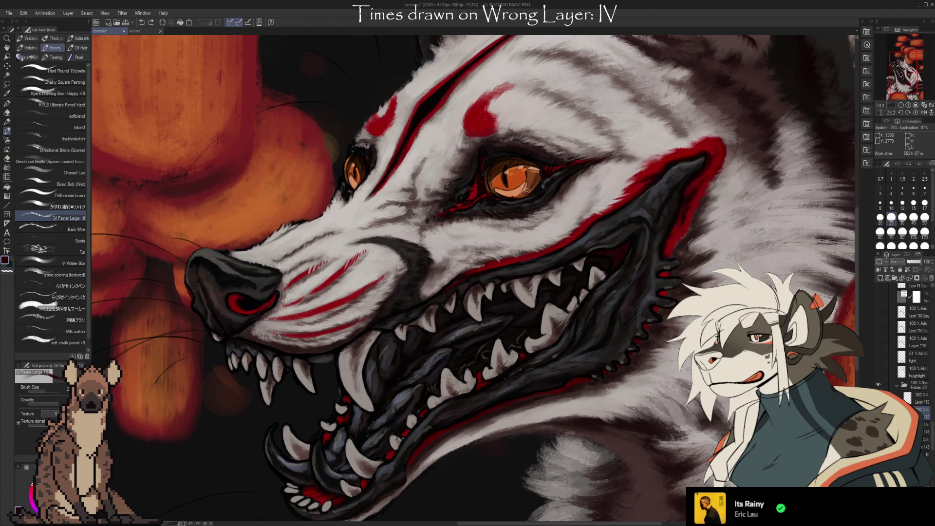
Step: Switch to the smaller render brush and sample a near-black from beside the eye
key("alt")
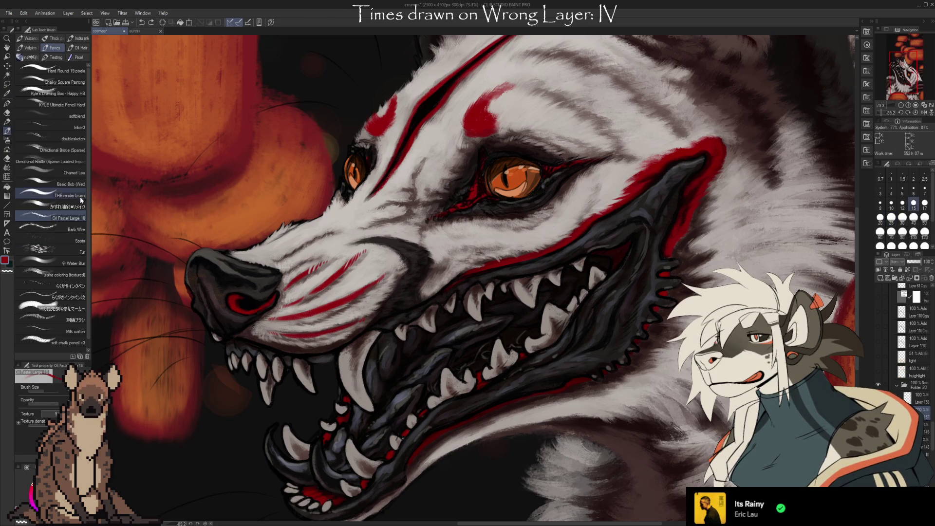
left_click(73, 196)
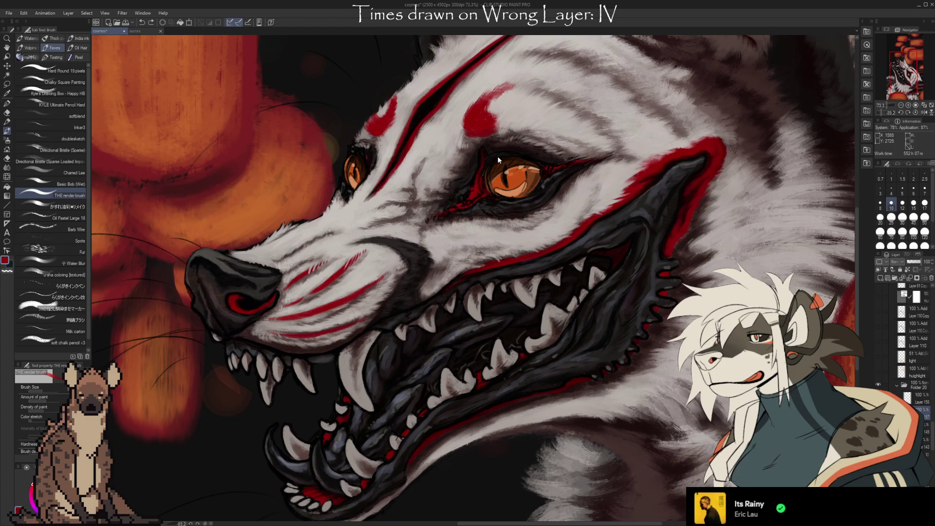
key("[")
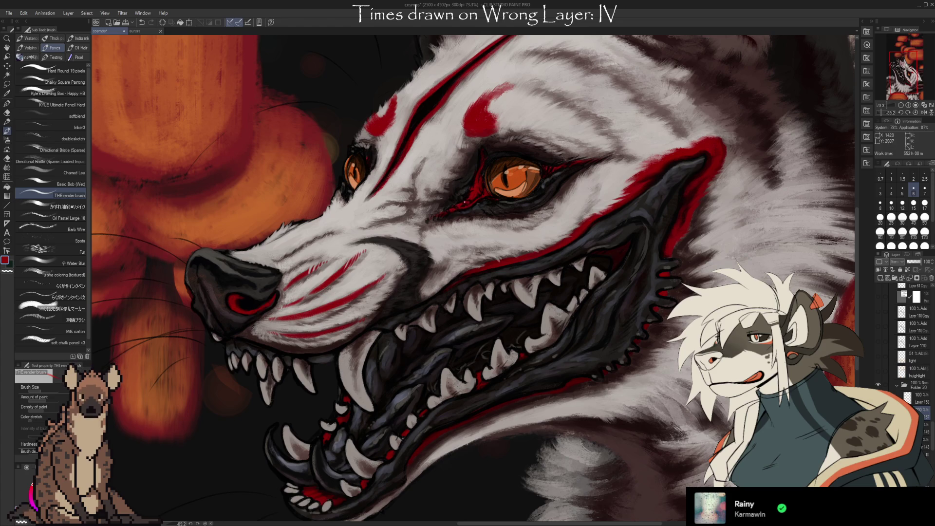
left_click(460, 189, "alt")
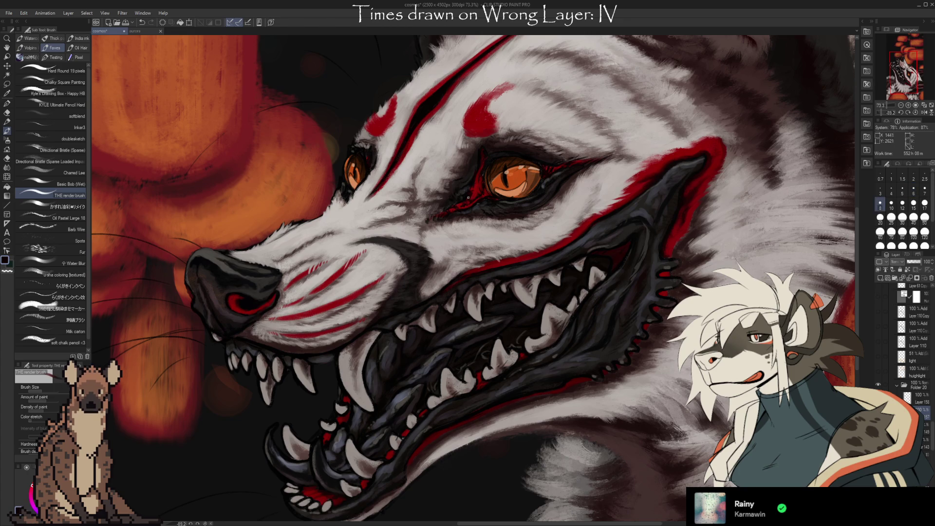
Step: Touch up the red streak and dark lining by the eye, alternating sampled red and near-black
left_click(471, 195, "alt")
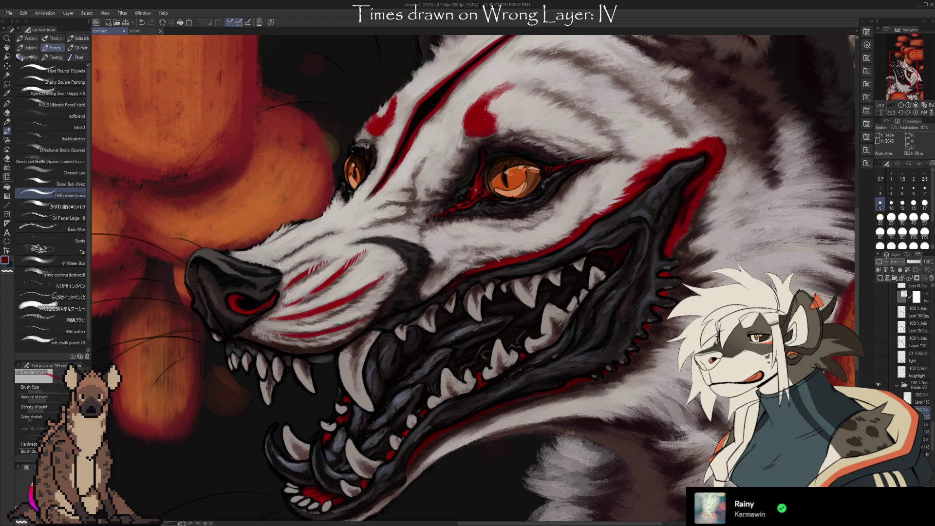
left_click(475, 184, "alt")
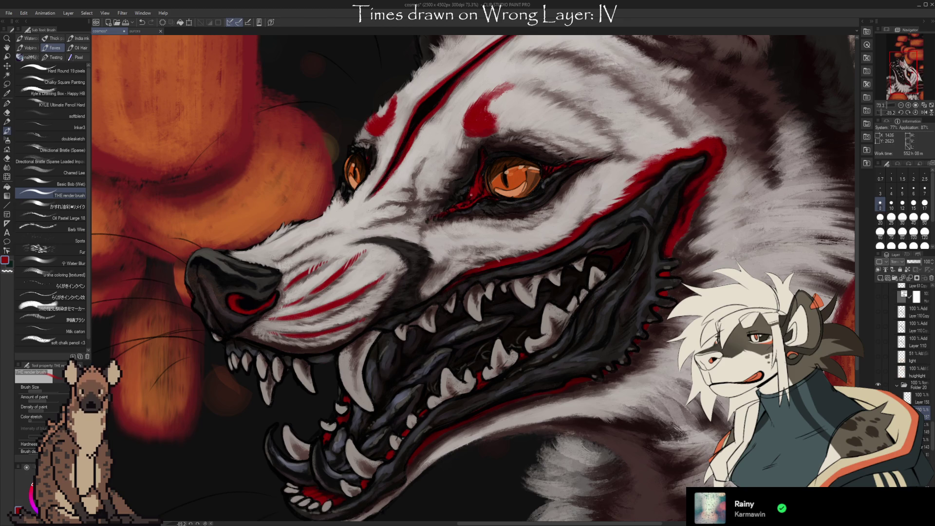
left_click(469, 196, "alt")
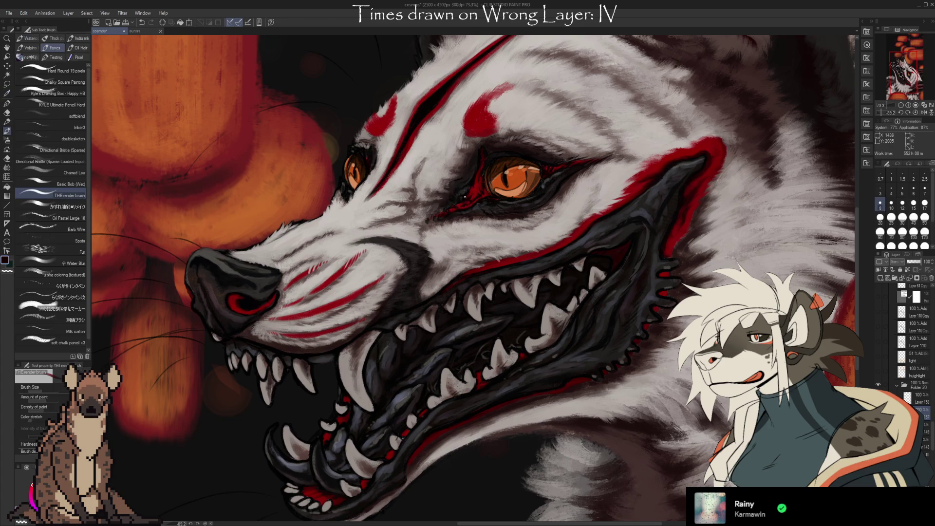
left_click(469, 198, "alt")
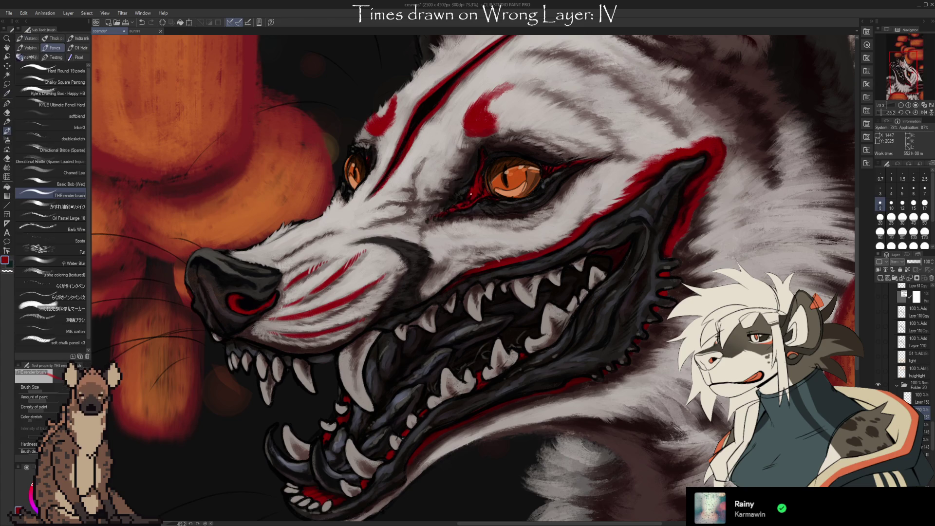
left_click(473, 187, "alt")
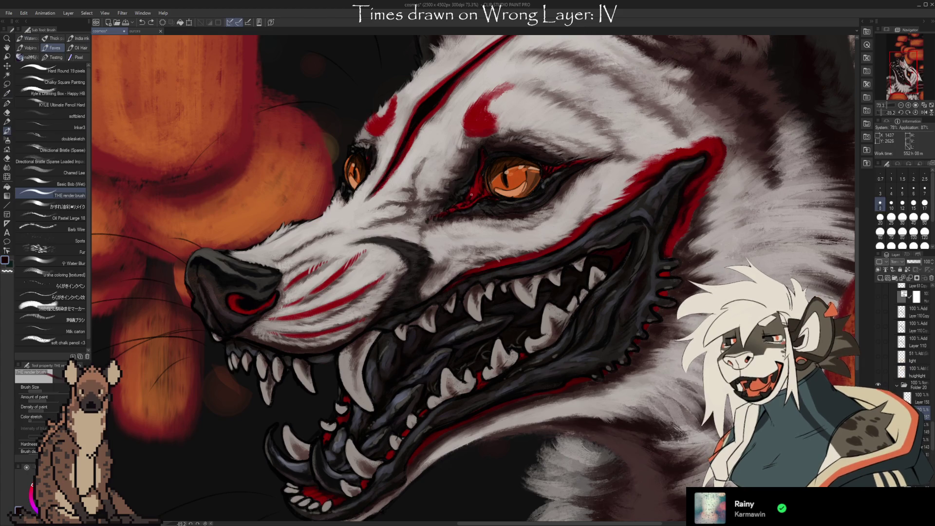
left_click(476, 191, "alt")
left_click(479, 189, "alt")
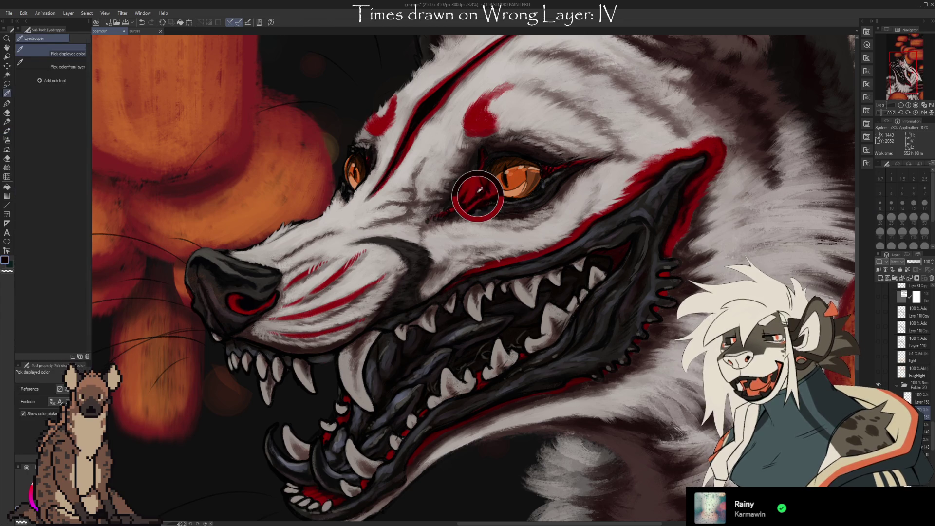
Step: Erase stray marks by the eye, return to the brush and sample a brighter red
key("e")
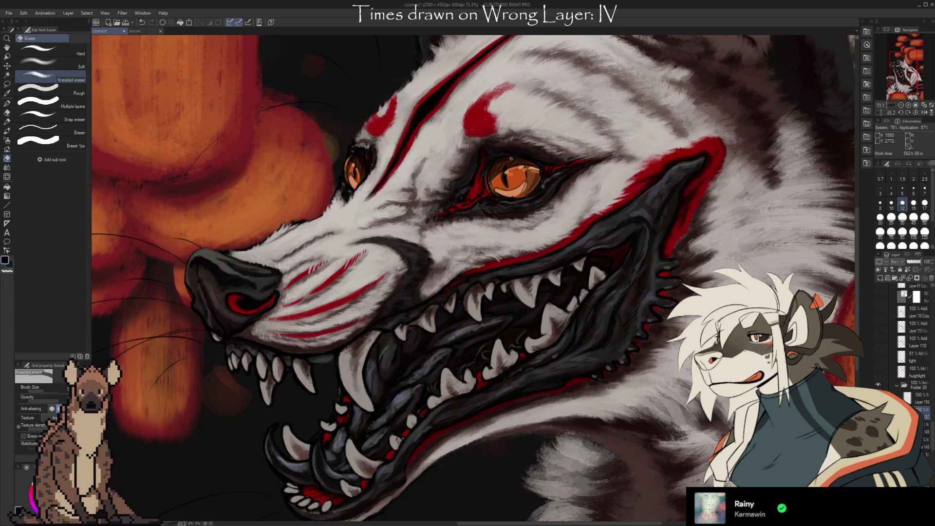
key("b")
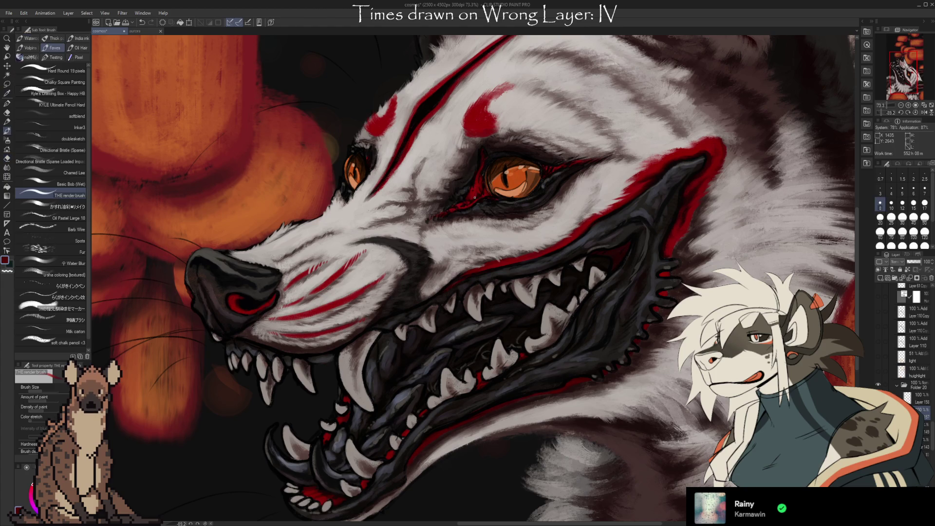
left_click(472, 192, "alt")
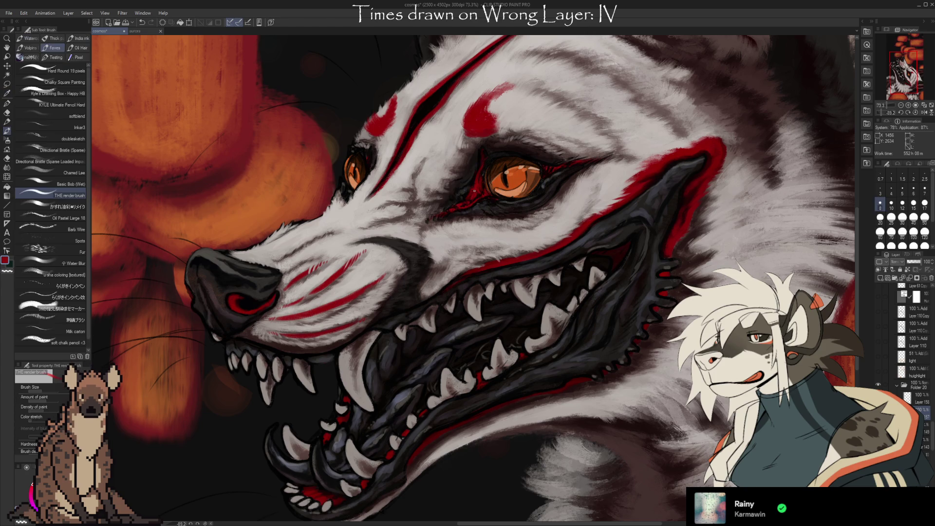